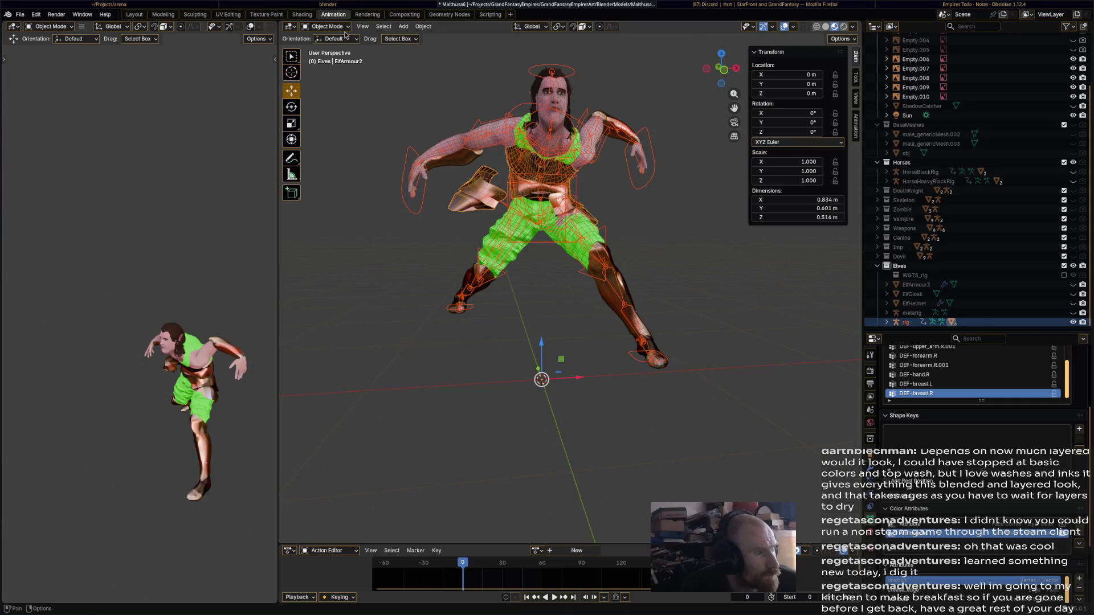
- Switch ElfArmour2 from Object Mode into Weight Paint mode
left_click(345, 29)
left_click(330, 78)
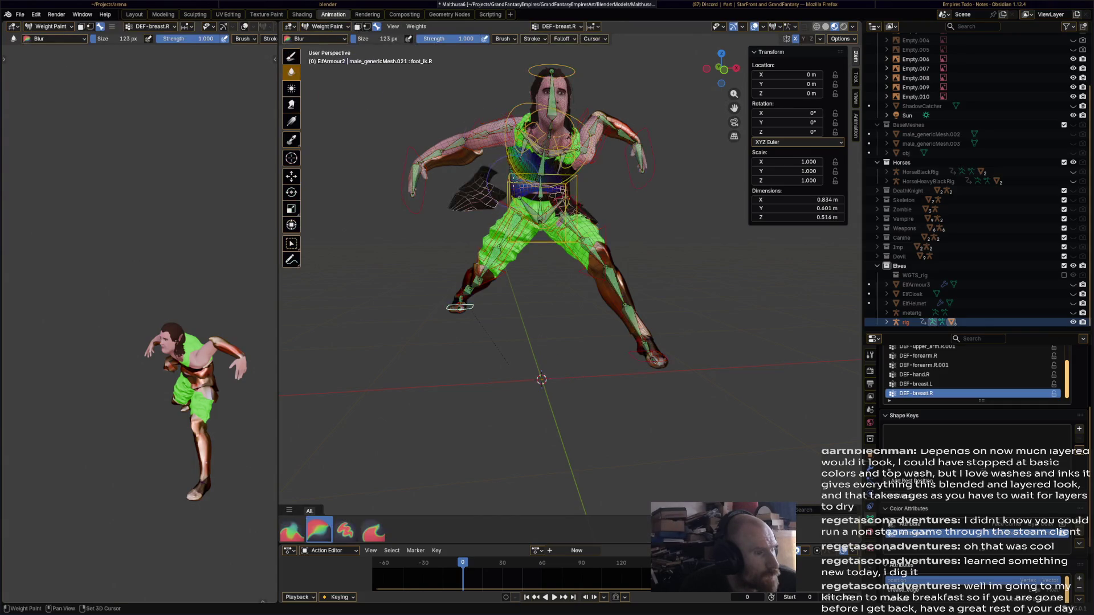
scroll(524, 249, "up", 5)
middle_click_drag(525, 249, 483, 198)
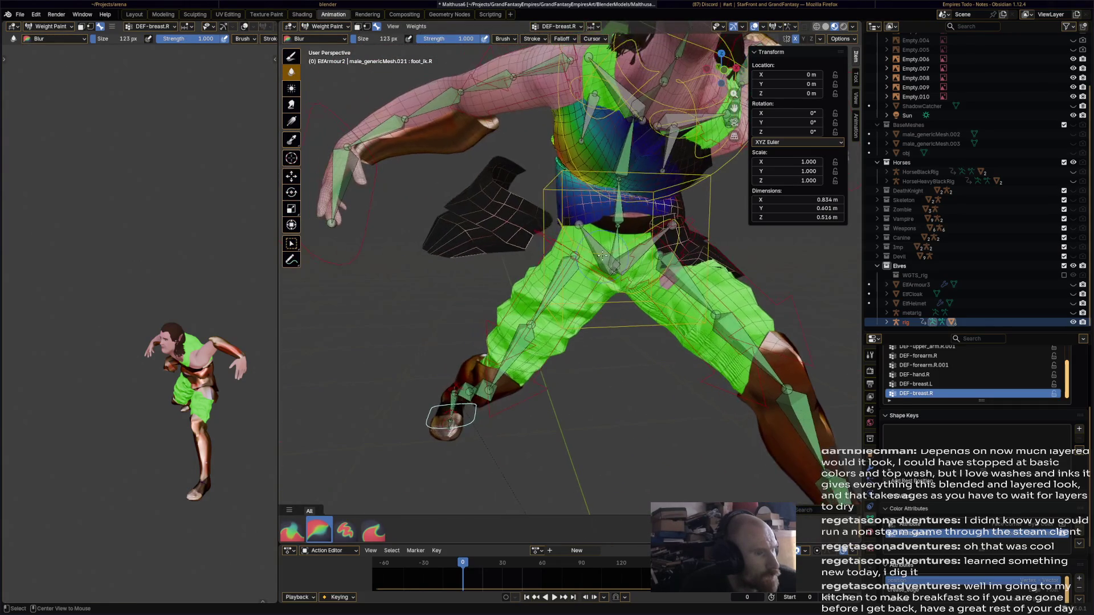
- Paint DEF-pelvis.R at full weight 1.000 onto the hip armour plate
left_click(484, 197, "ctrl")
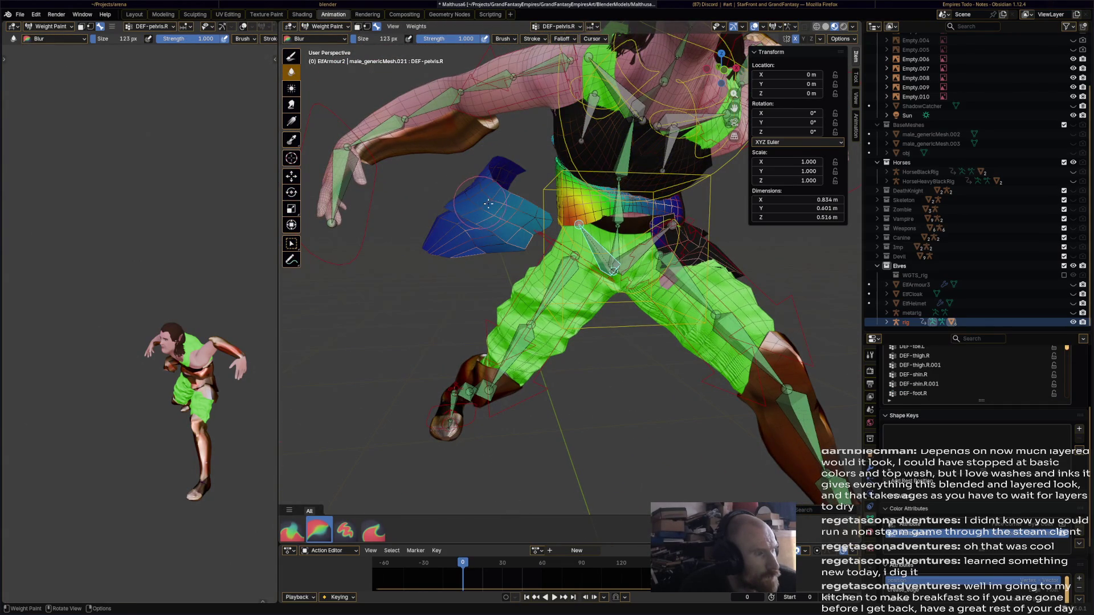
key("ctrl+z")
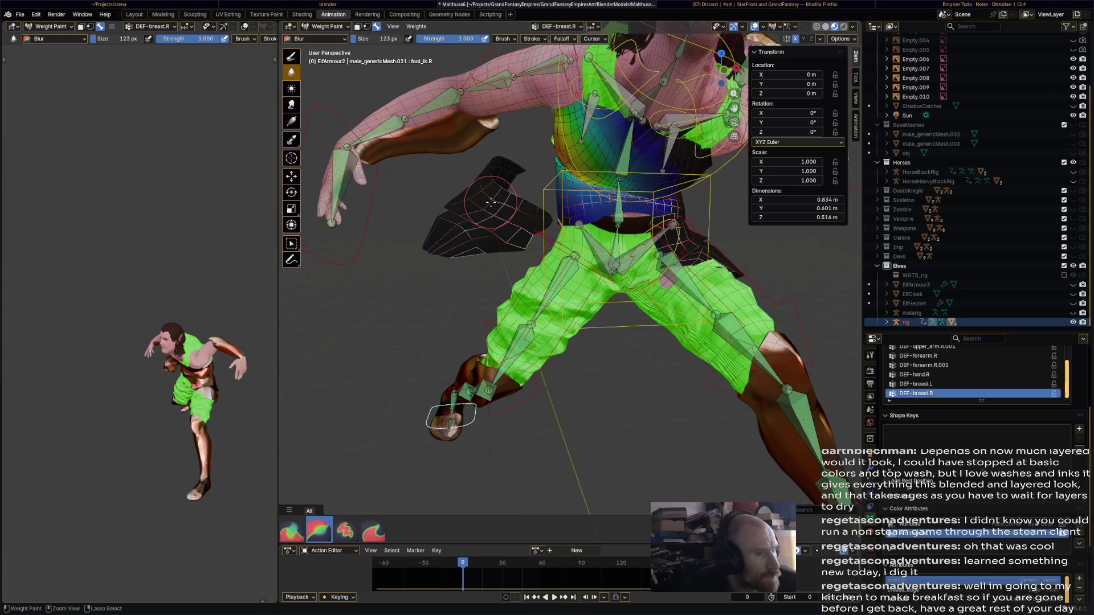
key("ctrl+shift+z")
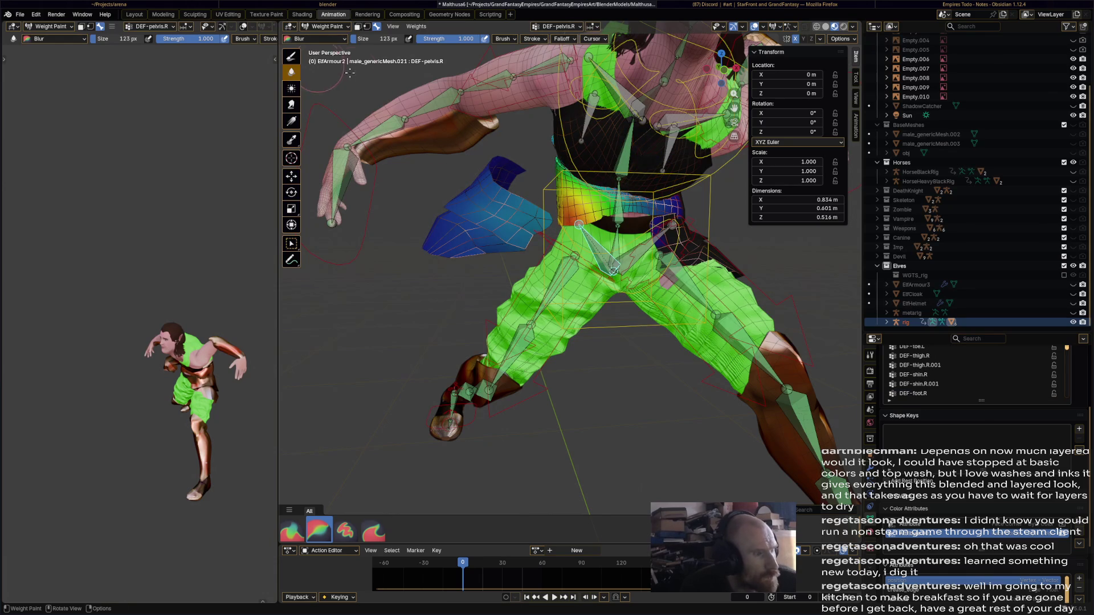
left_click(291, 55)
mouse_move(498, 188)
left_mouse_down()
mouse_move(512, 208)
mouse_move(451, 272)
mouse_move(495, 251)
mouse_move(507, 216)
mouse_move(500, 181)
mouse_move(514, 212)
mouse_move(507, 205)
mouse_move(484, 251)
mouse_move(540, 207)
left_mouse_up()
- Blur the DEF-pelvis.R weights on the spiky hip armour plate into a gradient
scroll(521, 206, "up", 3)
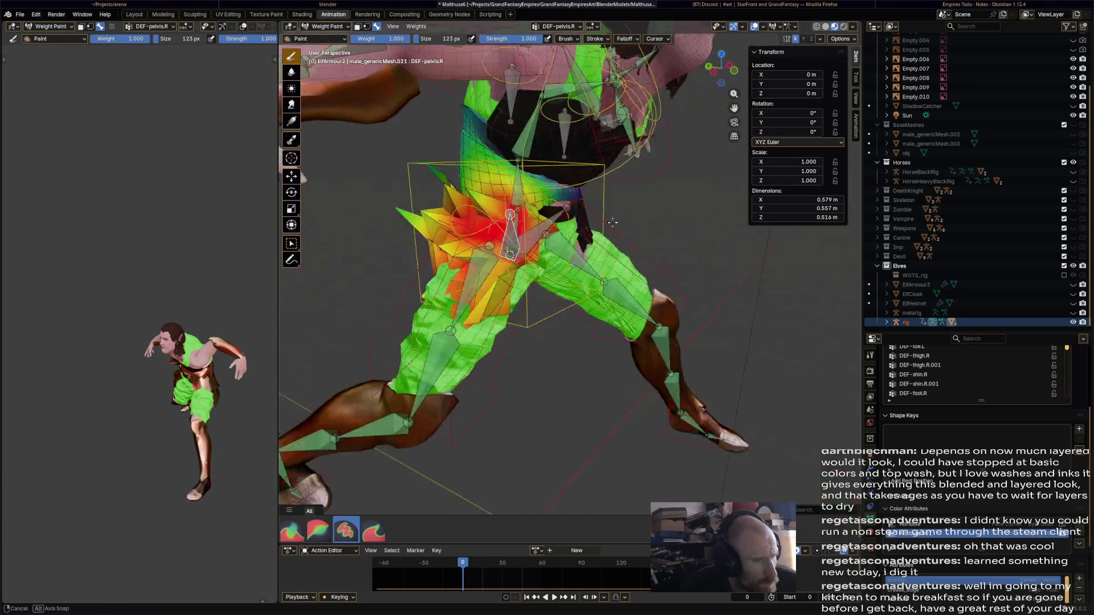
middle_click_drag(520, 207, 519, 281)
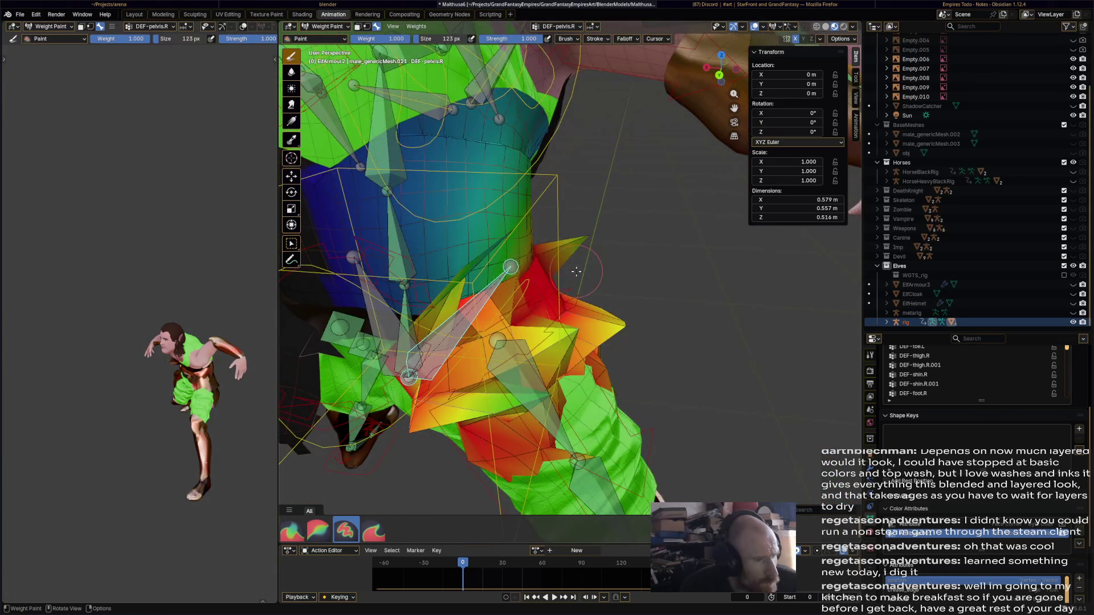
scroll(594, 282, "down", 5)
left_click(291, 72)
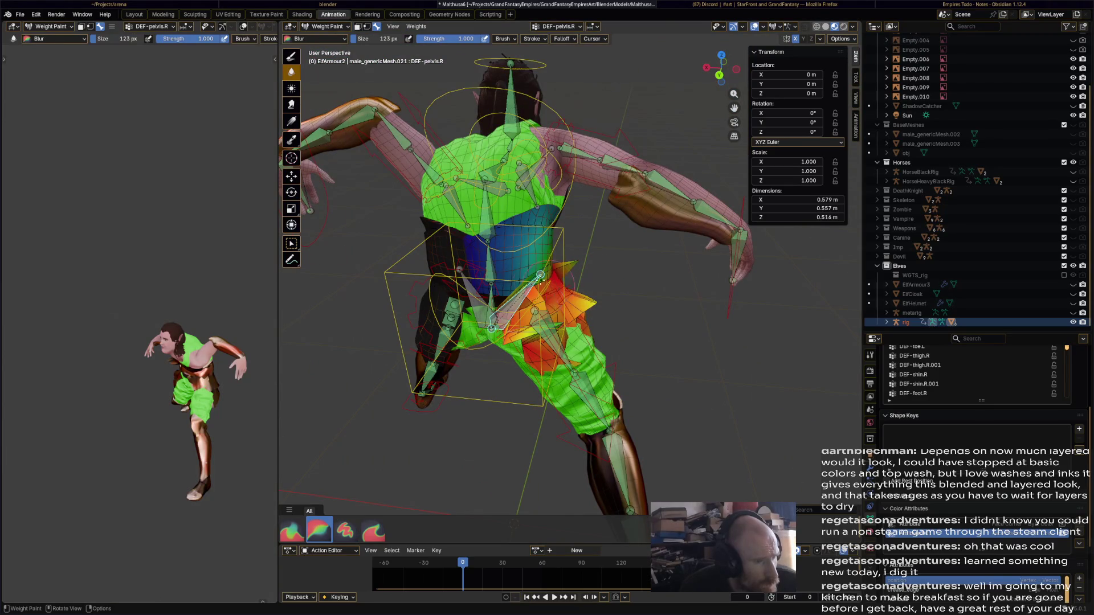
mouse_move(547, 296)
left_mouse_down()
mouse_move(512, 285)
mouse_move(548, 275)
mouse_move(566, 330)
left_mouse_up()
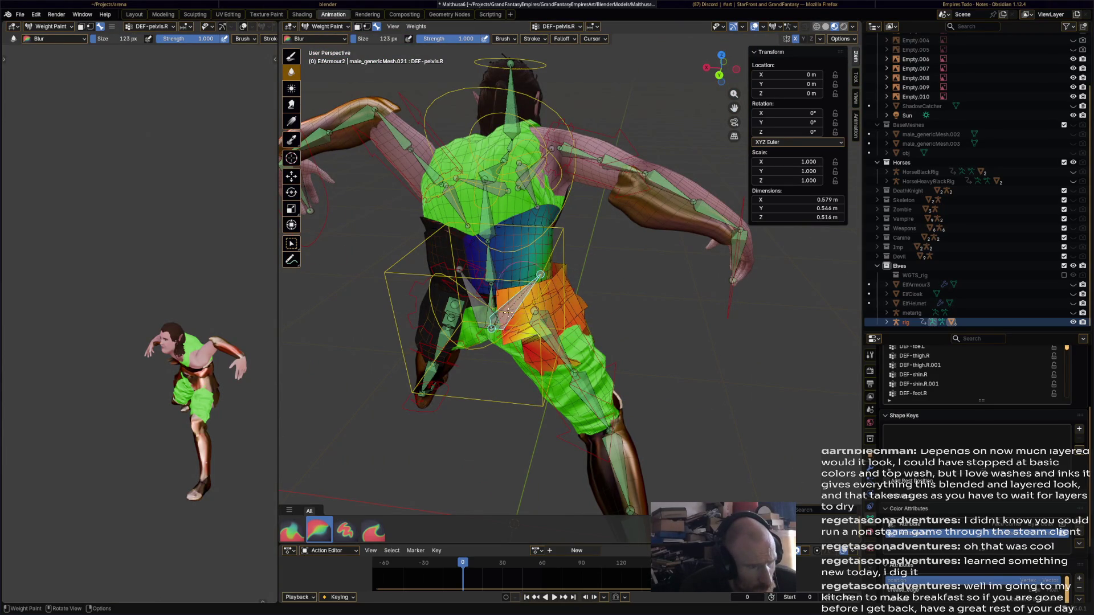
mouse_move(506, 312)
left_mouse_down()
mouse_move(530, 341)
mouse_move(524, 364)
left_mouse_up()
- Check the blurred weights from the side and front, then make DEF-thigh.R the active group
mouse_move(524, 365)
middle_mouse_down()
mouse_move(421, 322)
mouse_move(430, 319)
middle_mouse_up()
mouse_move(518, 276)
middle_mouse_down()
mouse_move(551, 255)
mouse_move(578, 282)
mouse_move(547, 326)
middle_mouse_up()
left_click(506, 334, "ctrl")
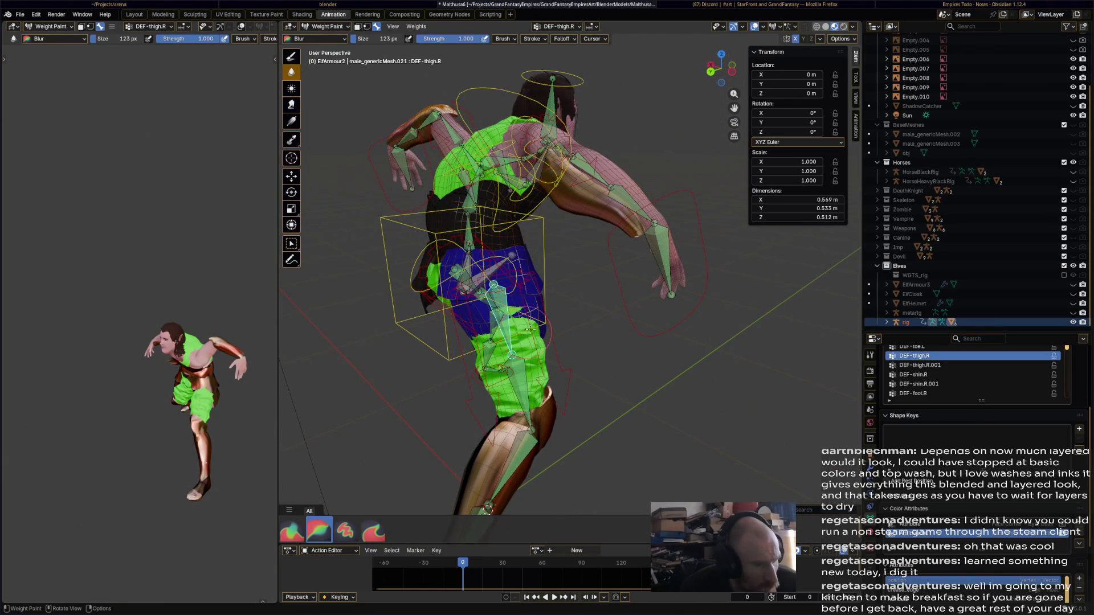
- Soften the DEF-thigh.R weight boundary and check the thigh from several angles
mouse_move(530, 329)
left_mouse_down()
mouse_move(541, 329)
mouse_move(470, 321)
mouse_move(521, 329)
left_mouse_up()
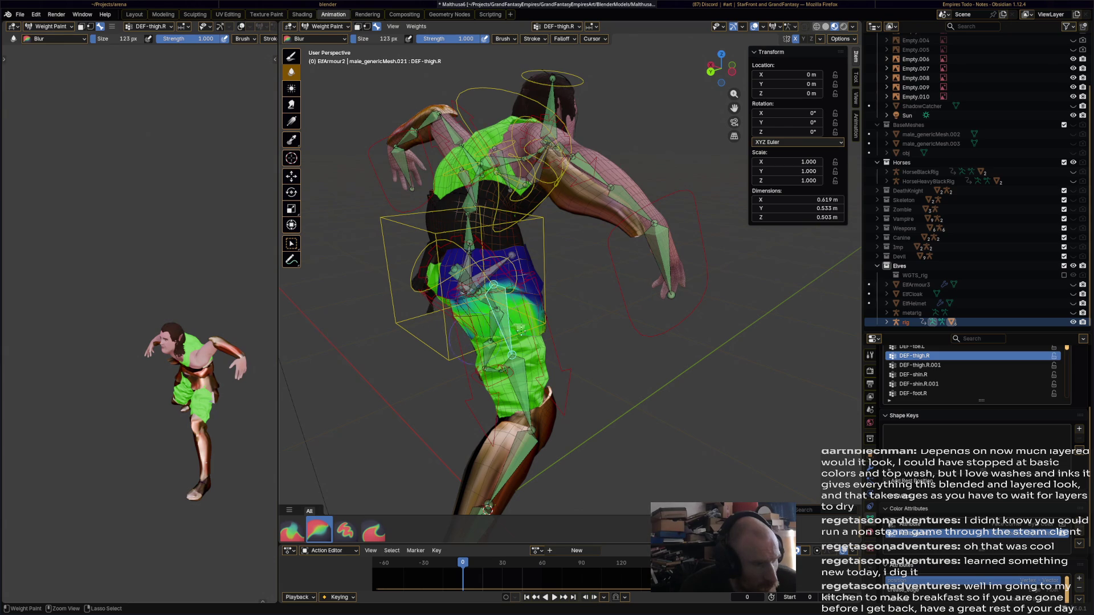
mouse_move(511, 329)
middle_mouse_down()
mouse_move(682, 315)
mouse_move(552, 345)
mouse_move(499, 320)
middle_mouse_up()
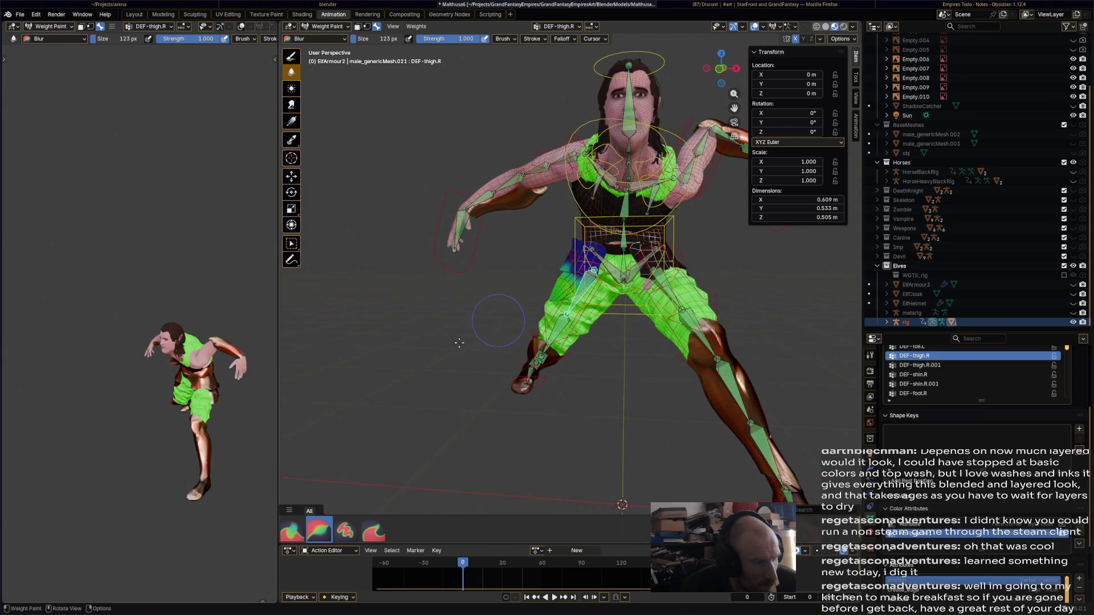
mouse_move(240, 410)
middle_mouse_down()
mouse_move(256, 437)
mouse_move(244, 292)
mouse_move(119, 312)
middle_mouse_up()
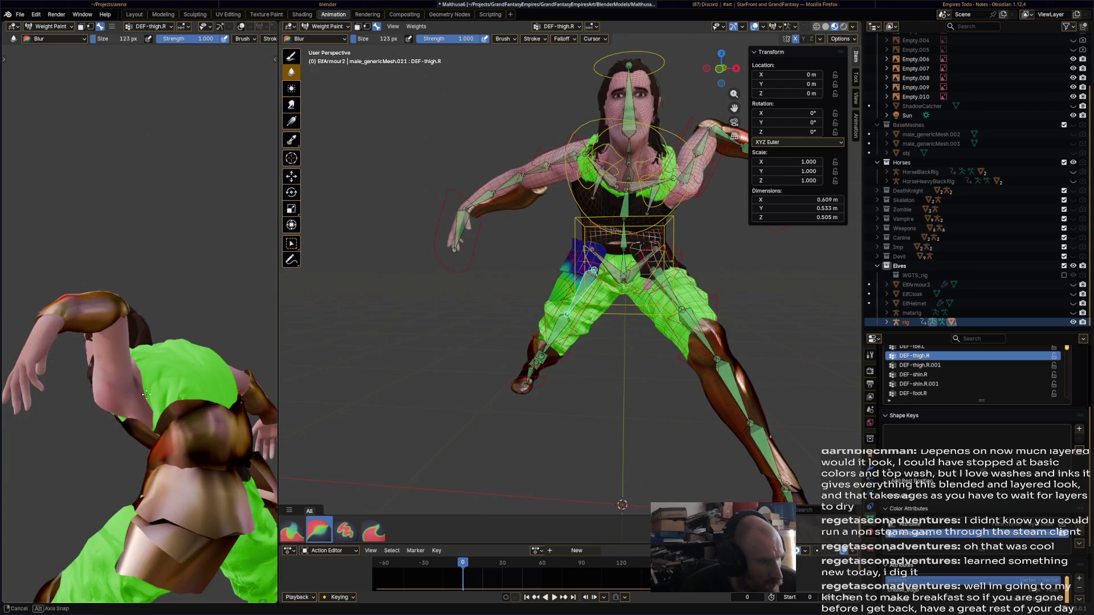
middle_click_drag(146, 394, 64, 390)
middle_click_drag(437, 274, 485, 345)
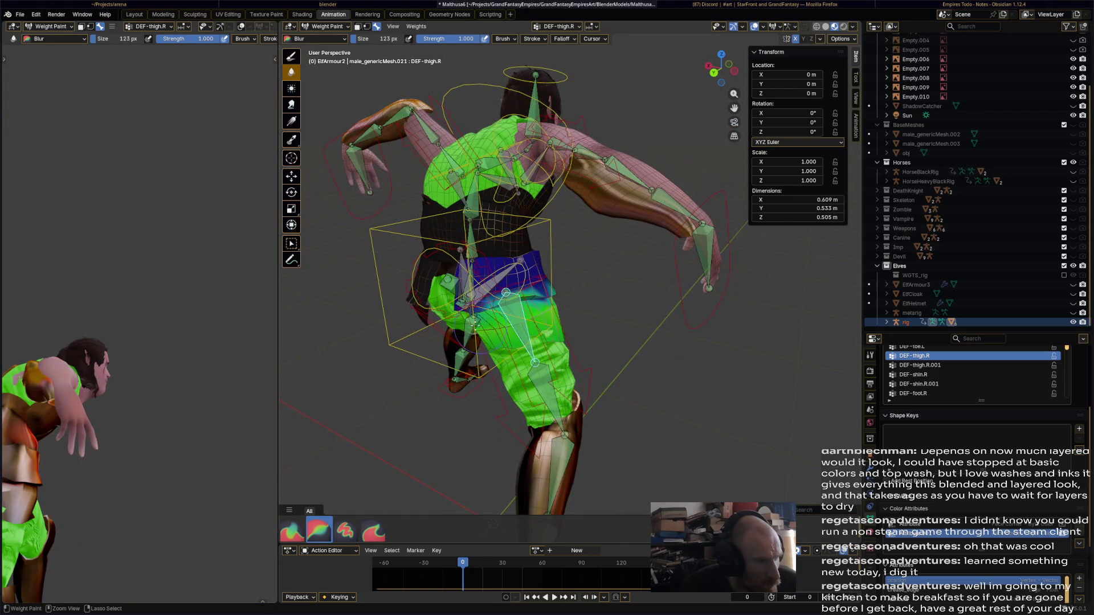
middle_click_drag(225, 439, 149, 347)
scroll(537, 295, "up", 3)
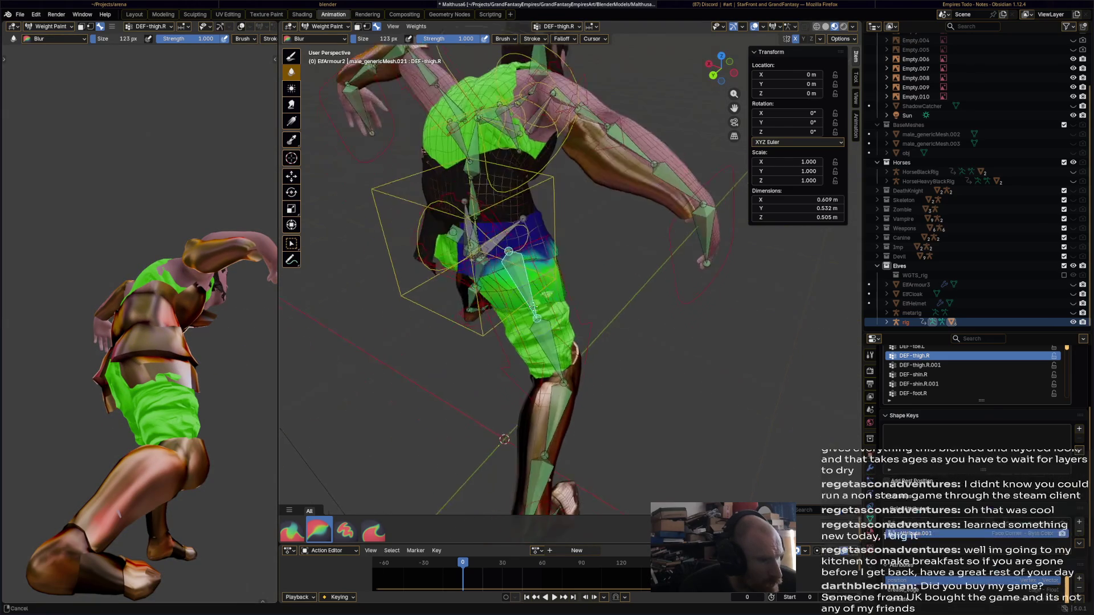
- Paint full DEF-thigh.R weight onto the right thigh armour and save
left_click(291, 55)
mouse_move(504, 268)
left_mouse_down()
mouse_move(533, 293)
mouse_move(555, 295)
left_mouse_up()
mouse_move(554, 342)
middle_mouse_down()
mouse_move(488, 266)
mouse_move(507, 274)
mouse_move(496, 282)
mouse_move(528, 255)
mouse_move(392, 469)
middle_mouse_up()
key("ctrl+s")
- Blur the right thigh weights into a smooth gradient and save Malthusa6.blend again
left_click(318, 530)
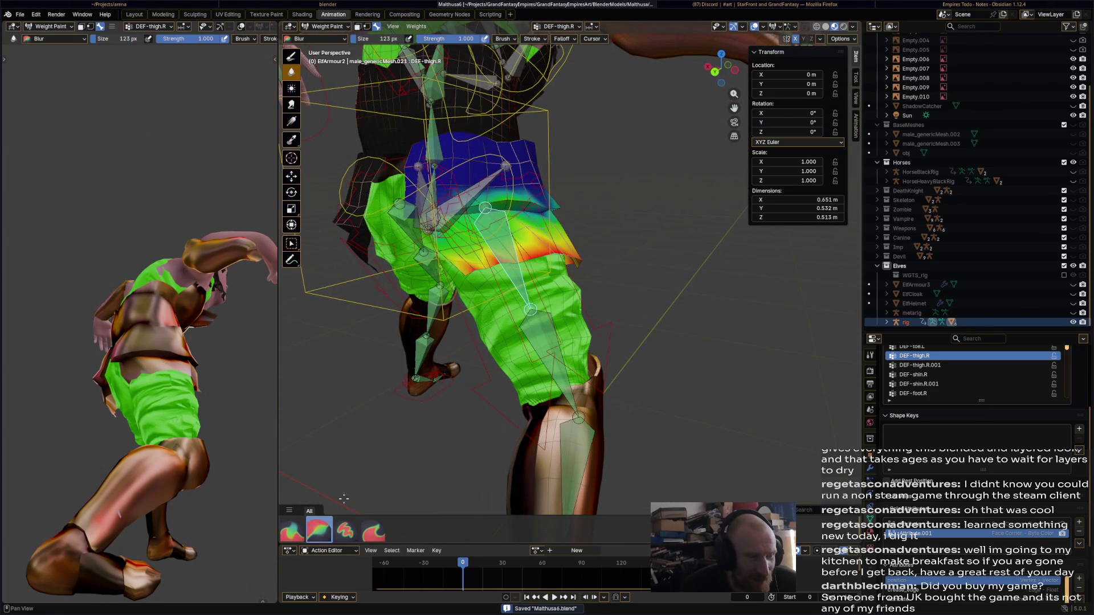
left_click_drag(493, 248, 479, 256)
middle_click_drag(478, 256, 446, 257)
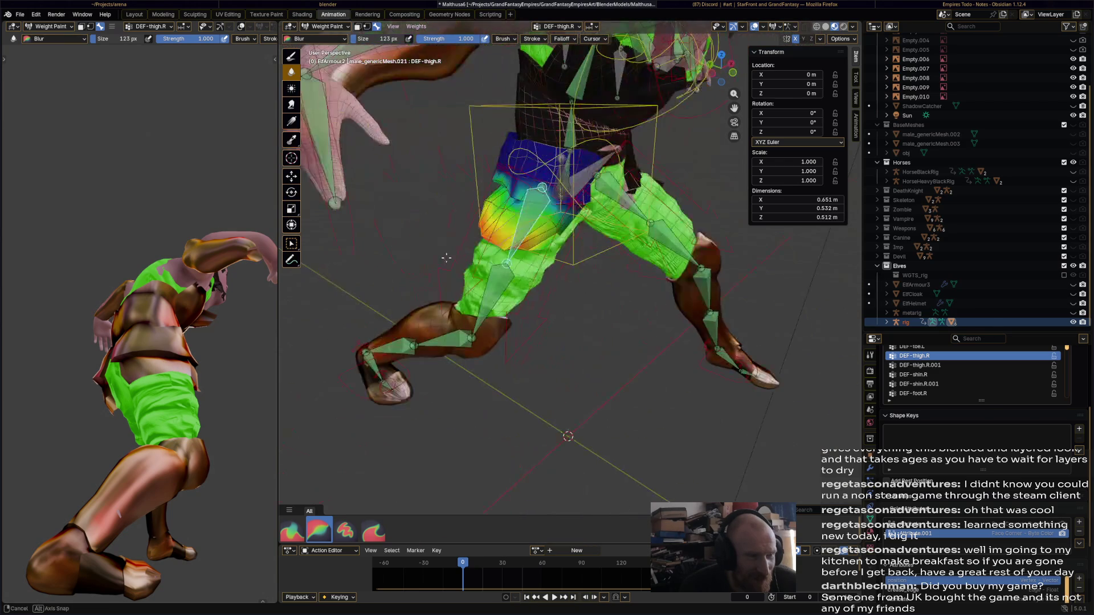
mouse_move(474, 292)
middle_mouse_down()
mouse_move(542, 327)
mouse_move(399, 319)
middle_mouse_up()
key("ctrl+s")
middle_click_drag(171, 371, 108, 370)
- Make DEF-thigh.L active with the full-weight Paint brush, comparing against DEF-thigh.R
left_click(605, 279, "ctrl")
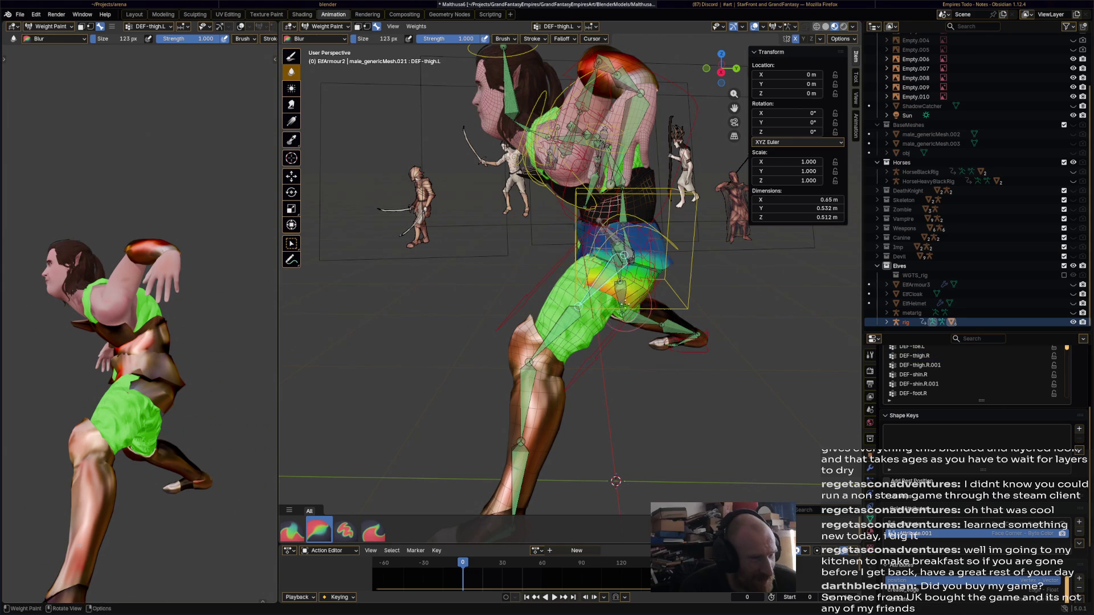
middle_click_drag(605, 279, 606, 341)
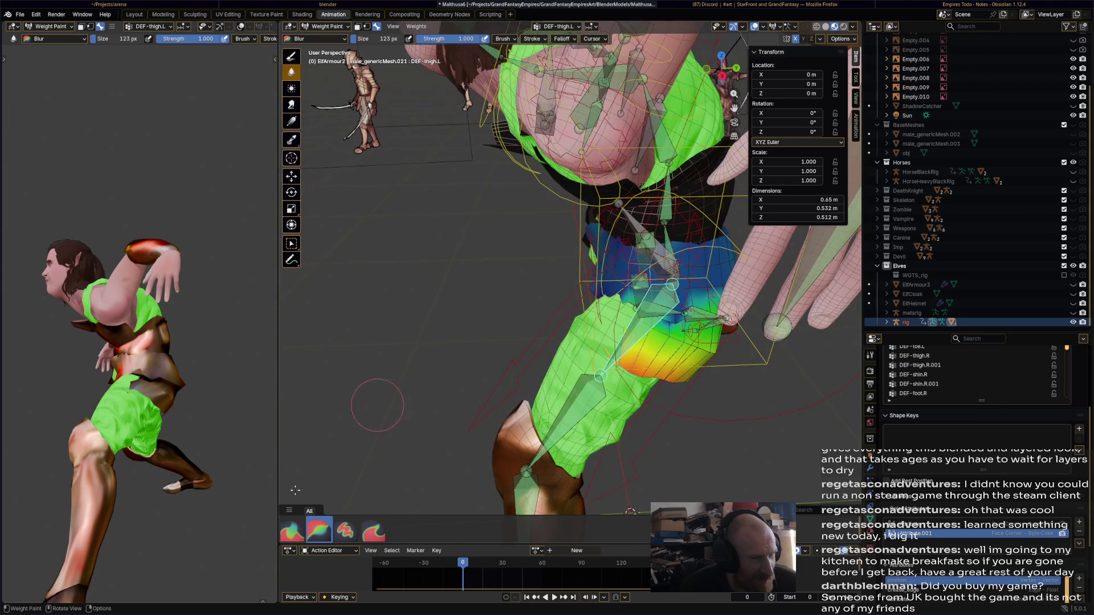
left_click(345, 530)
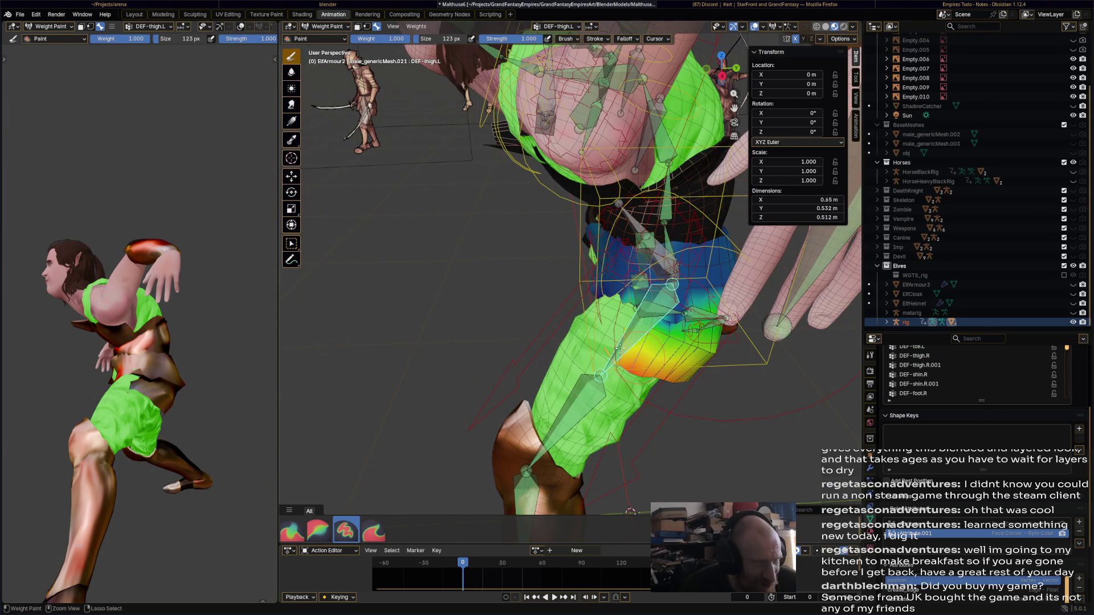
left_click(645, 374, "ctrl")
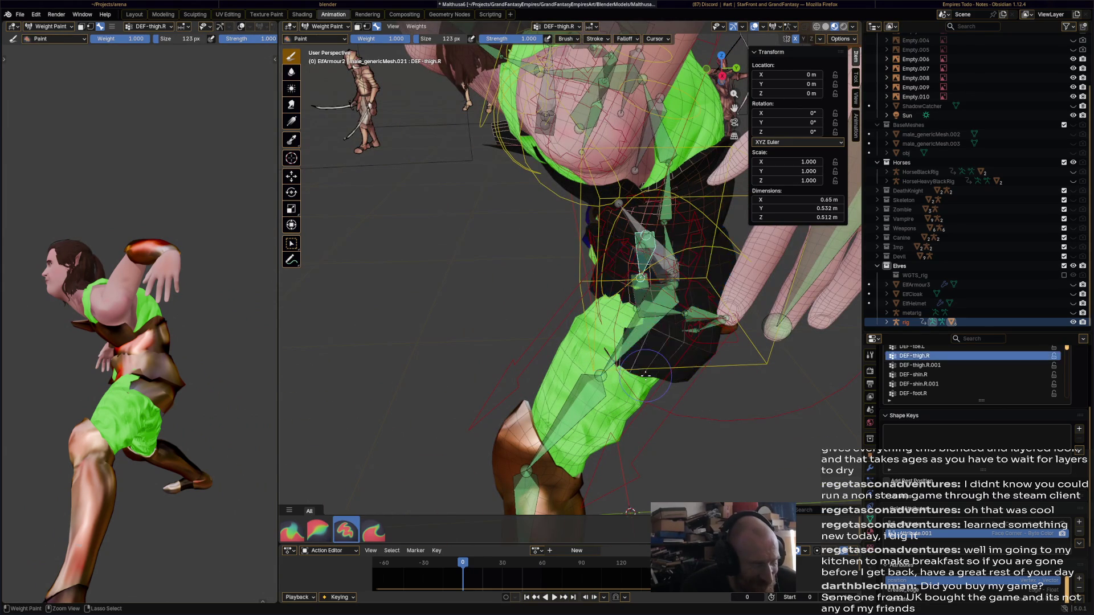
left_click(636, 346, "ctrl")
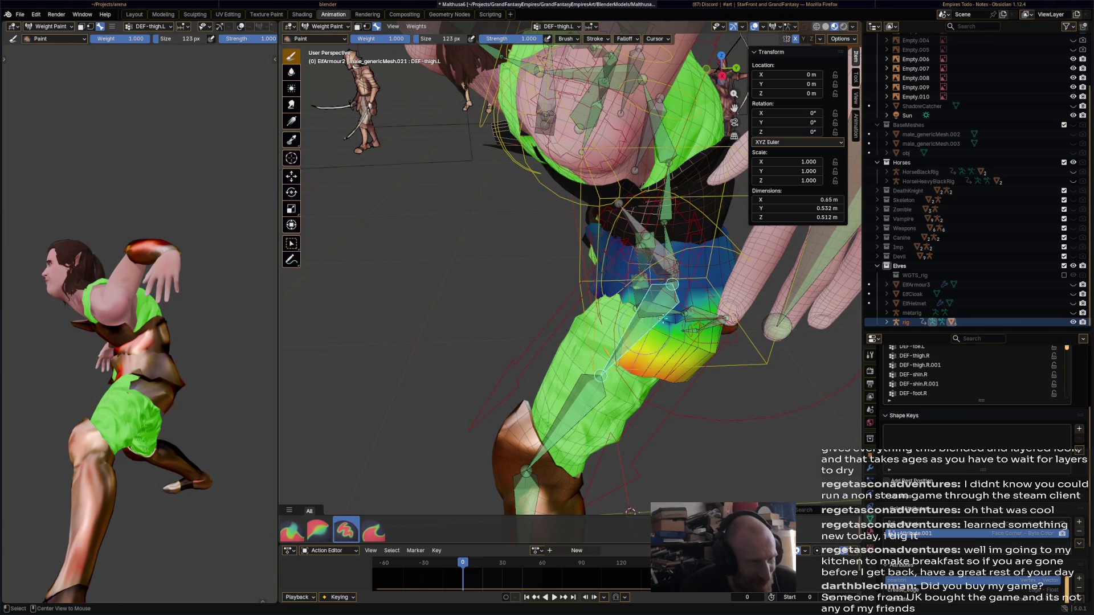
mouse_move(661, 311)
middle_mouse_down()
mouse_move(537, 203)
mouse_move(521, 313)
middle_mouse_up()
- Adjust DEF-thigh.L weight along the lower left thigh armour edge
mouse_move(561, 322)
left_mouse_down("ctrl")
mouse_move(542, 343)
mouse_move(553, 336)
mouse_move(533, 321)
left_mouse_up("ctrl")
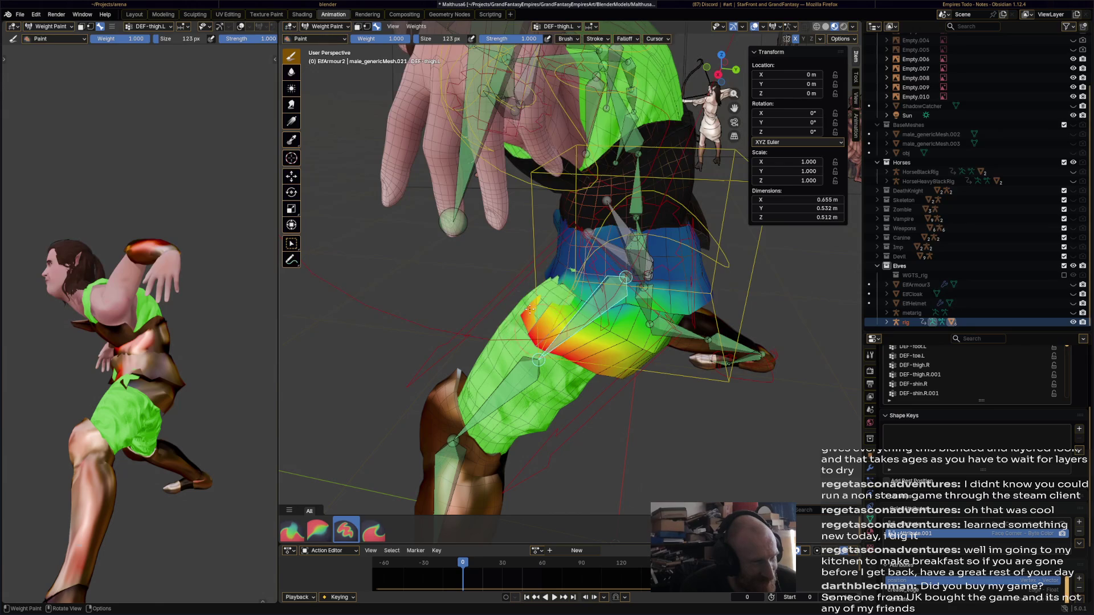
left_click_drag(571, 357, 534, 334)
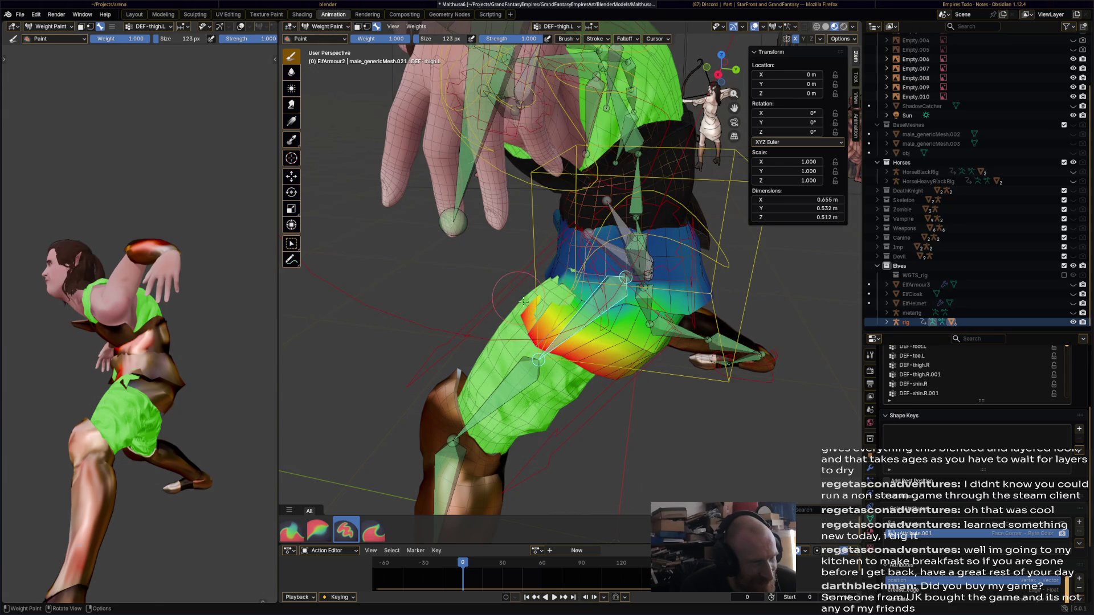
middle_click_drag(523, 301, 701, 331)
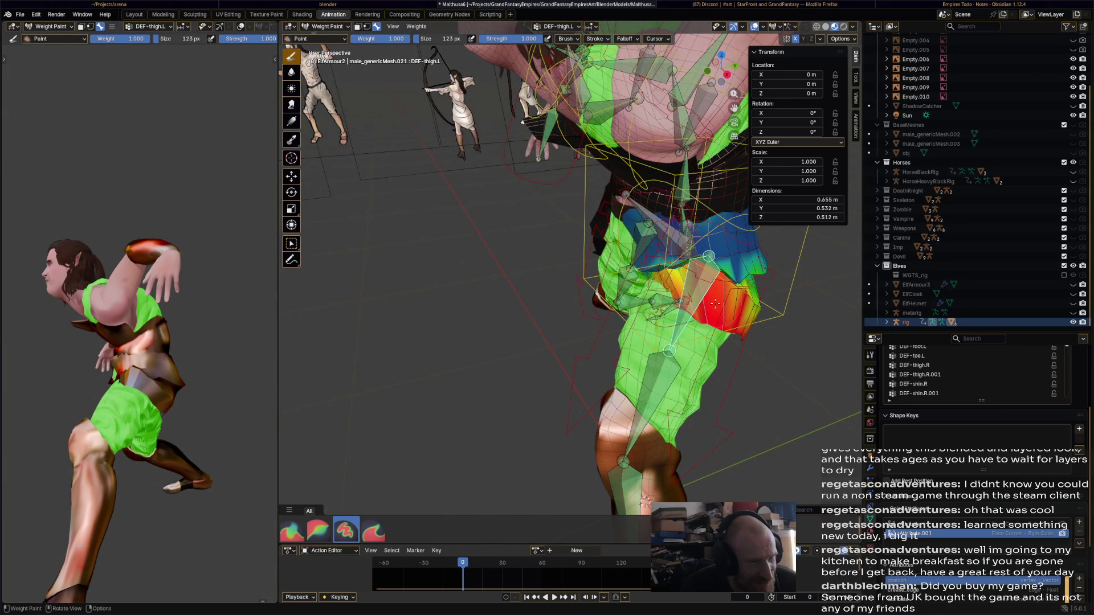
mouse_move(655, 263)
middle_mouse_down()
mouse_move(644, 289)
mouse_move(520, 301)
middle_mouse_up()
- Blur the red and yellow left thigh weights together, checking against DEF-pelvis.L
left_click(289, 73)
mouse_move(581, 302)
left_mouse_down()
mouse_move(544, 310)
mouse_move(600, 352)
left_mouse_up()
mouse_move(599, 352)
middle_mouse_down()
mouse_move(711, 296)
mouse_move(679, 262)
mouse_move(649, 259)
mouse_move(628, 317)
middle_mouse_up()
left_click(657, 238, "ctrl")
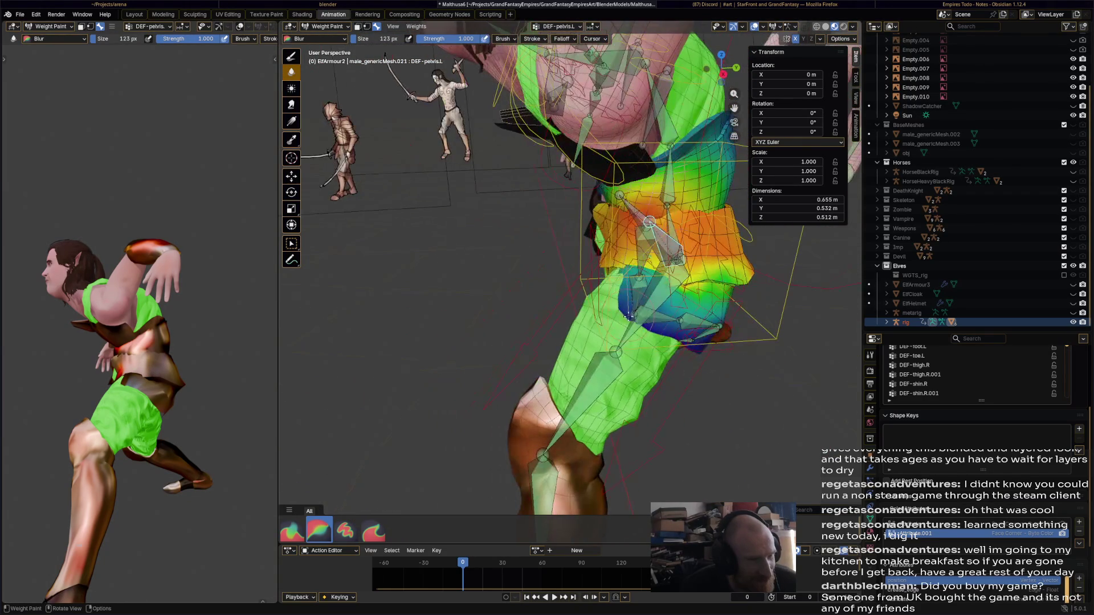
left_click(656, 296, "ctrl")
middle_click_drag(375, 349, 346, 198)
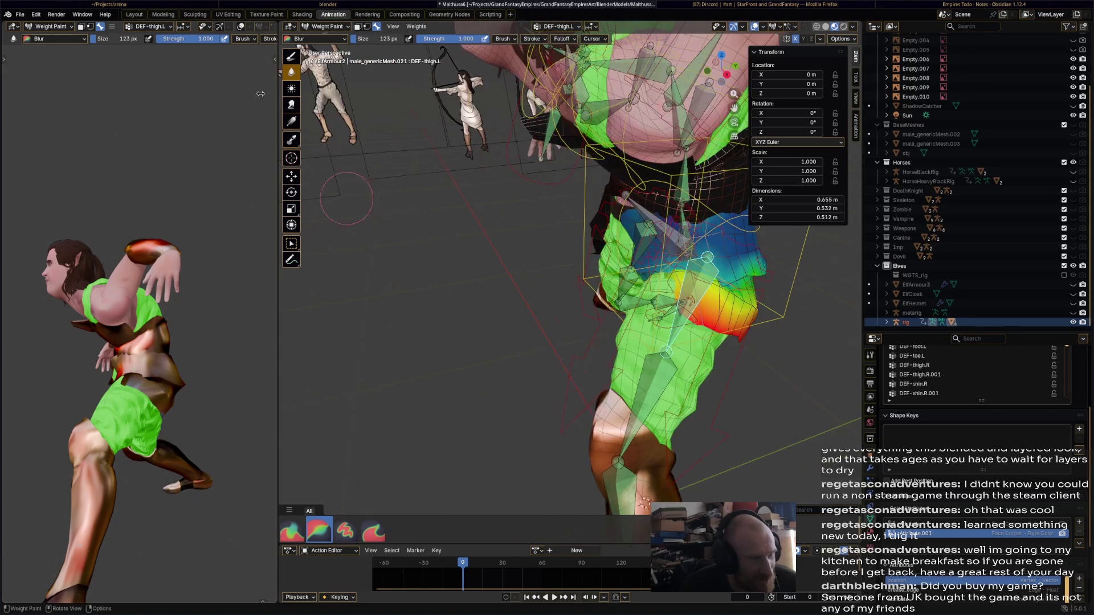
- Add full weight to the left thigh armour, switch back to Blur, and save
left_click(291, 55)
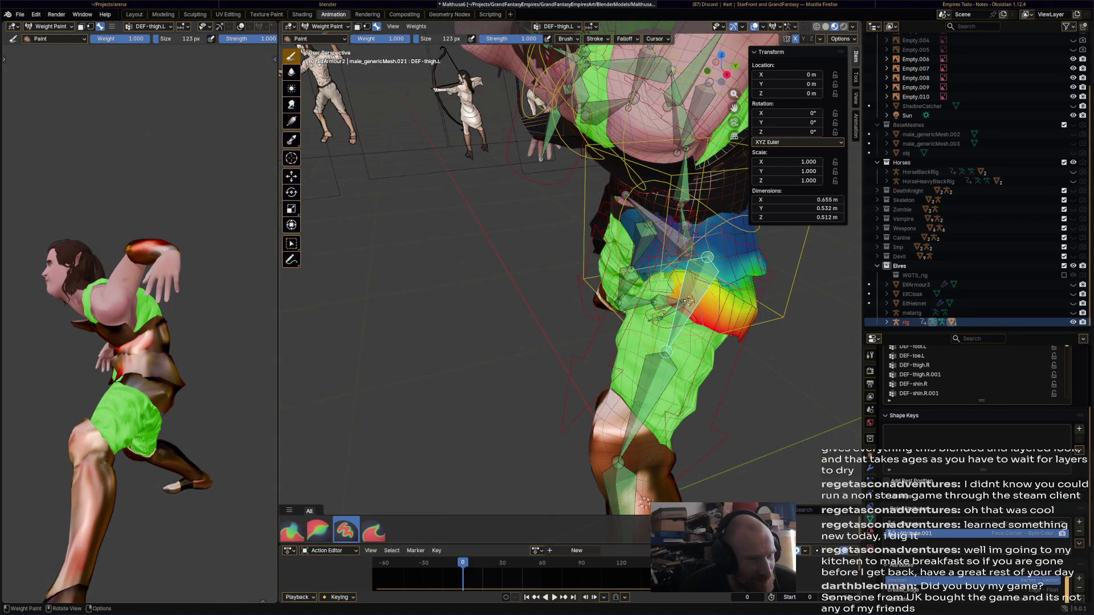
left_click_drag(678, 305, 658, 281)
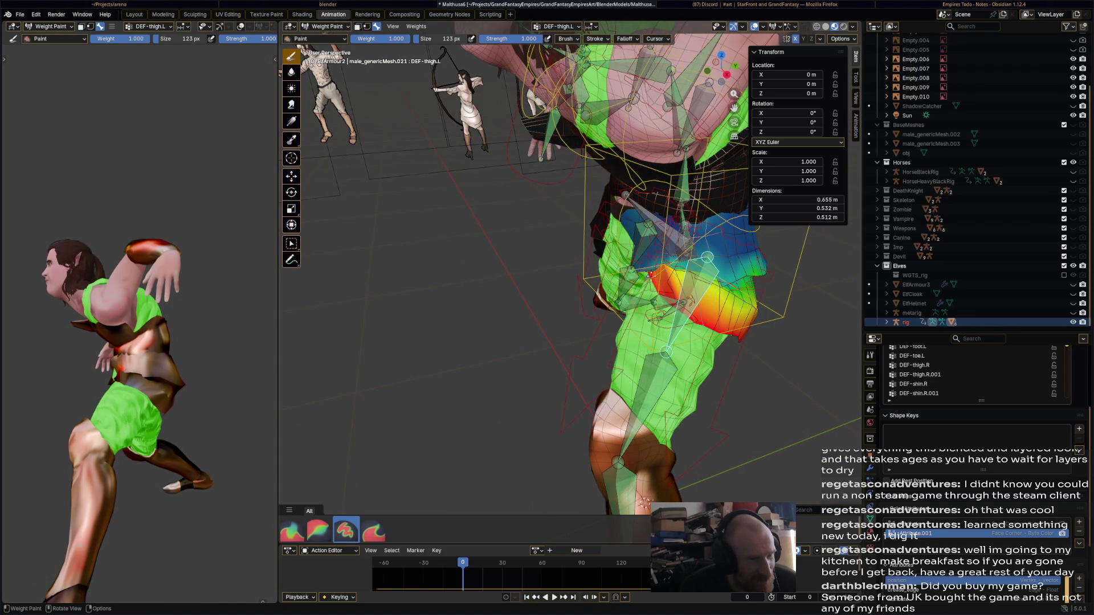
left_click(291, 71)
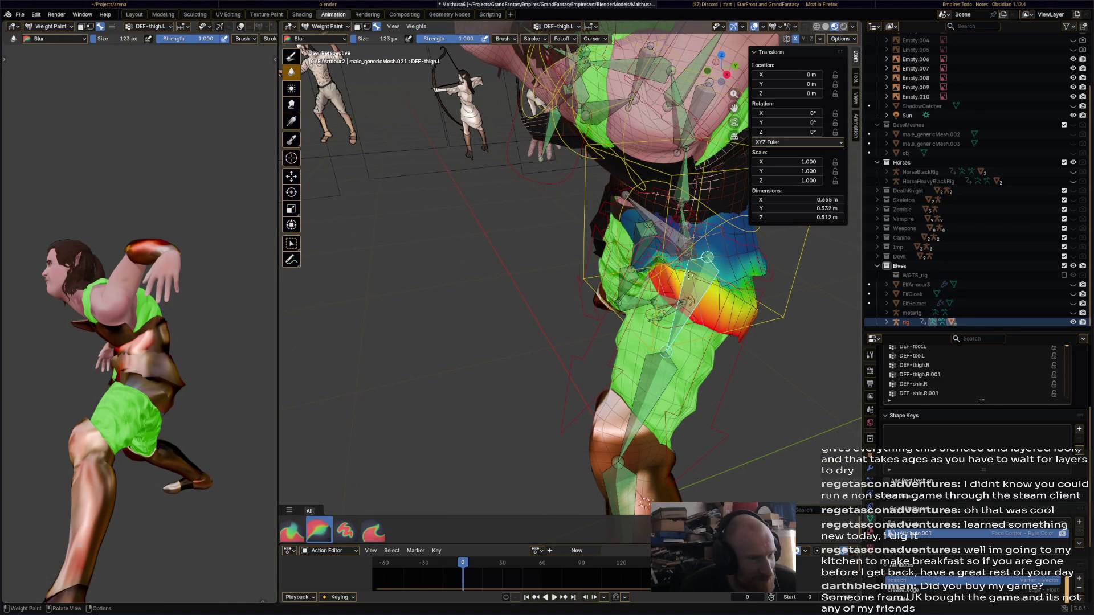
middle_click_drag(688, 276, 620, 276)
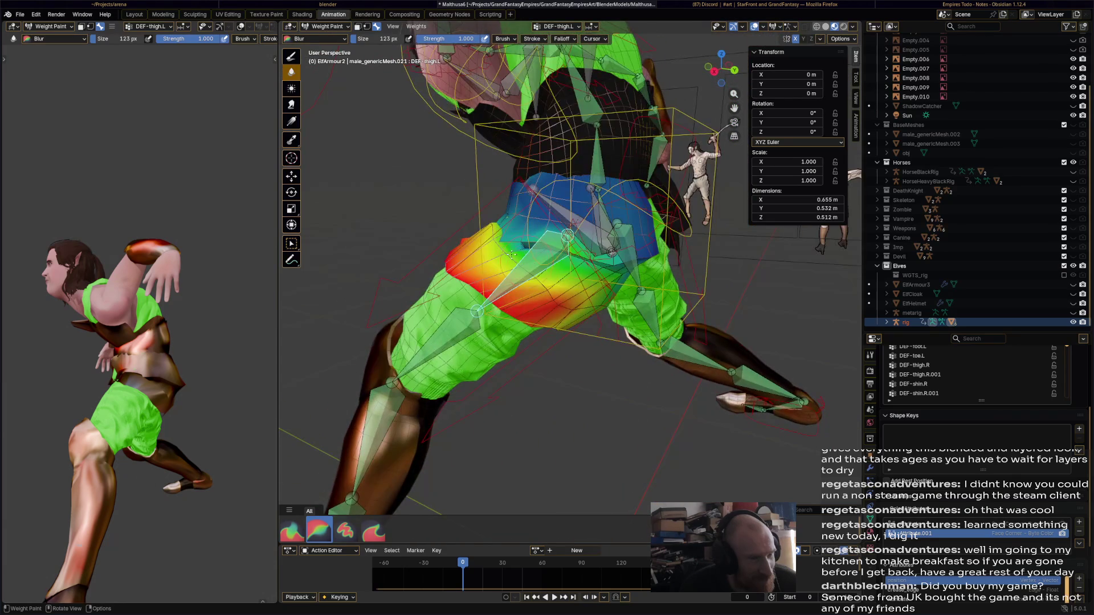
mouse_move(557, 300)
middle_mouse_down()
mouse_move(535, 336)
mouse_move(550, 342)
mouse_move(695, 340)
middle_mouse_up()
key("ctrl+s")
left_click(324, 38)
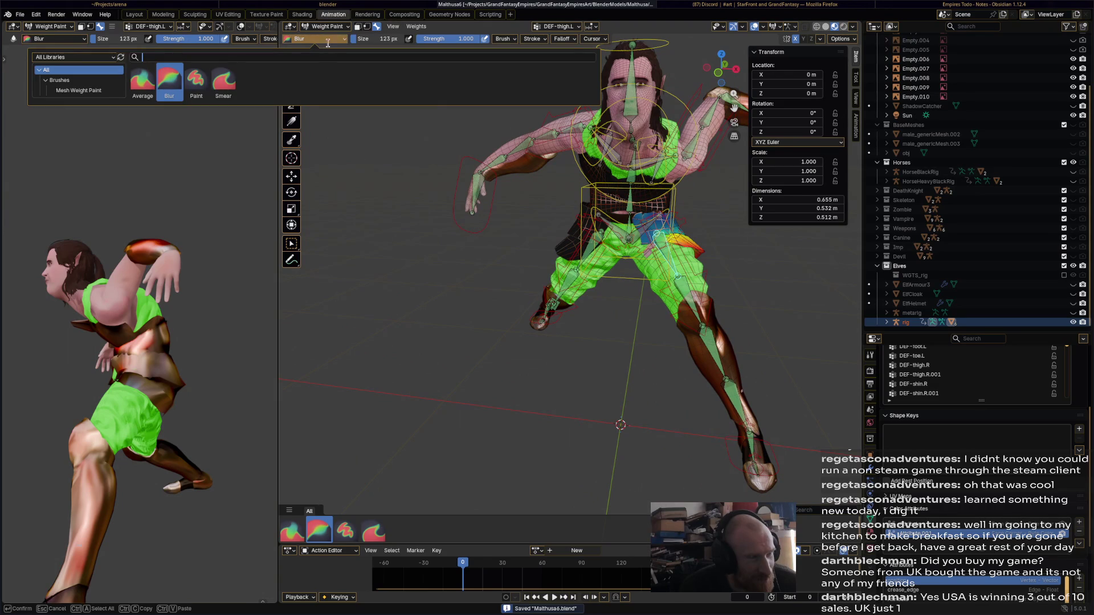
- Leave Weight Paint and return the armour to Object Mode
left_click(343, 38)
left_click(343, 26)
left_click(343, 38)
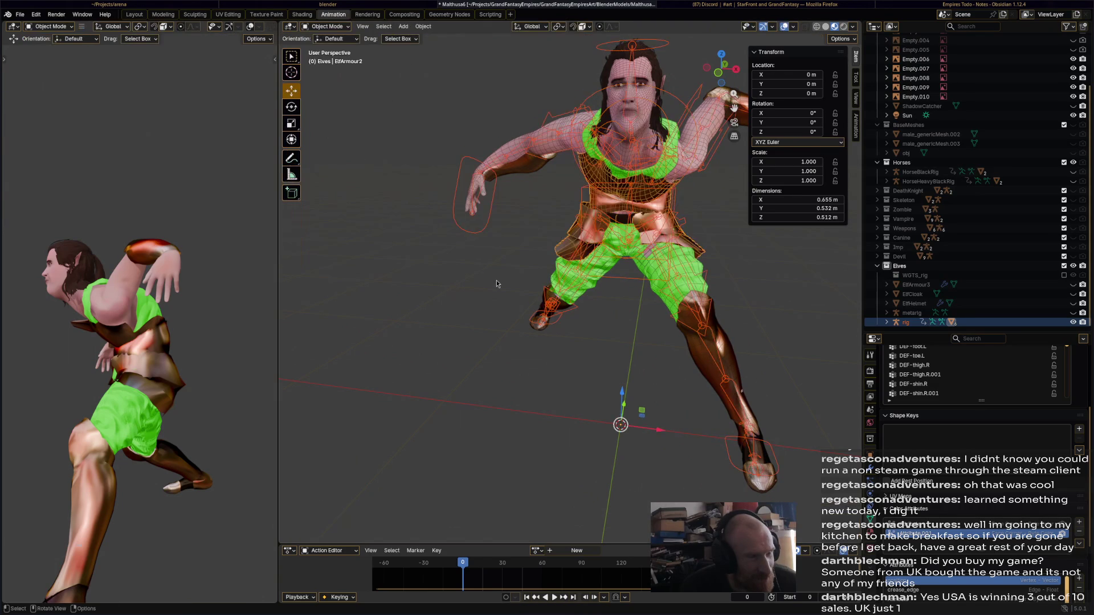
mouse_move(472, 279)
middle_mouse_down()
mouse_move(526, 260)
mouse_move(510, 247)
mouse_move(487, 266)
middle_mouse_up()
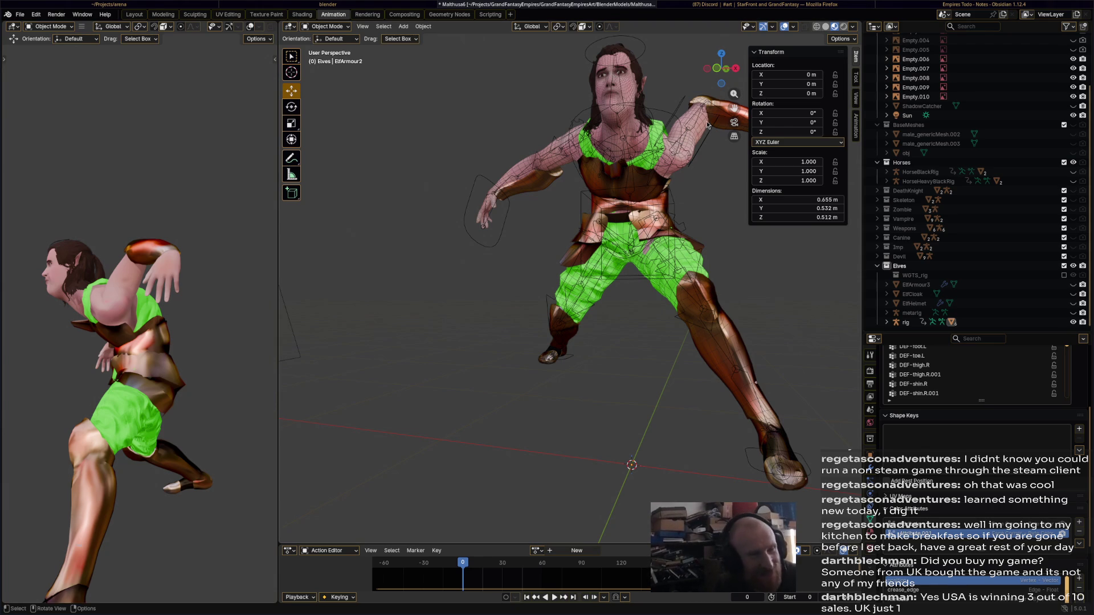
- Select the rig and inspect it in Pose Mode and Edit Mode, then back to Object Mode
left_click(647, 186)
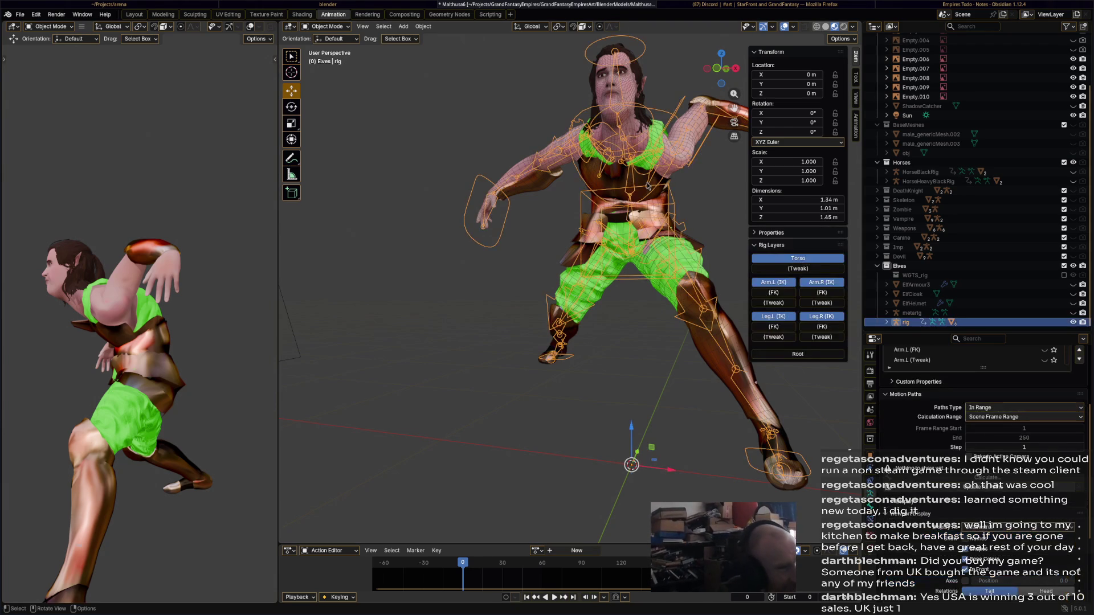
mouse_move(661, 180)
middle_mouse_down()
mouse_move(540, 207)
mouse_move(609, 179)
middle_mouse_up()
left_click(622, 185)
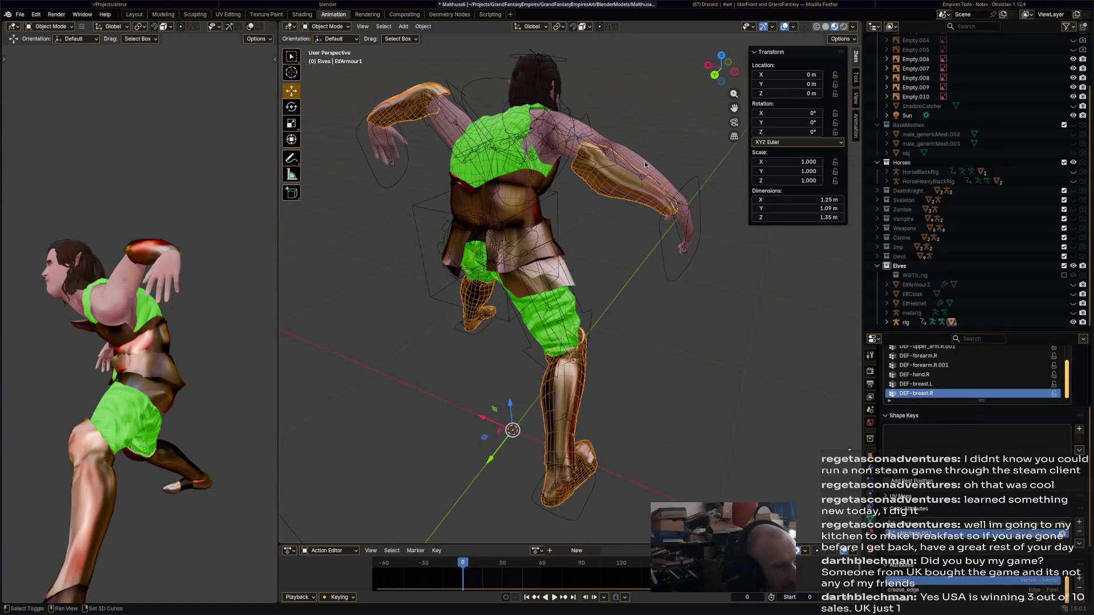
left_click(689, 189)
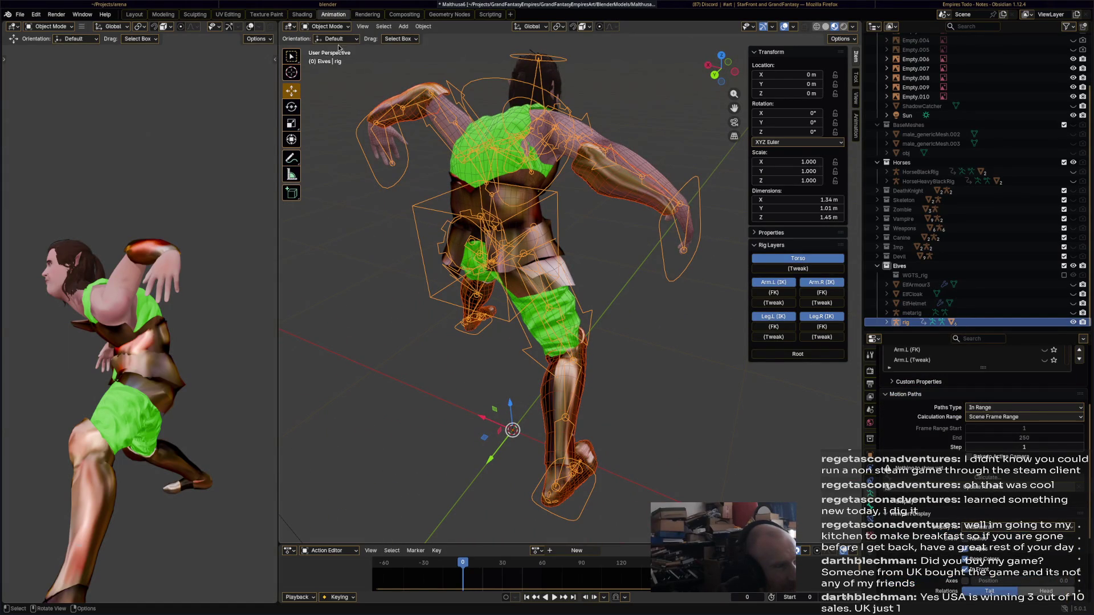
left_click(327, 27)
left_click(339, 59)
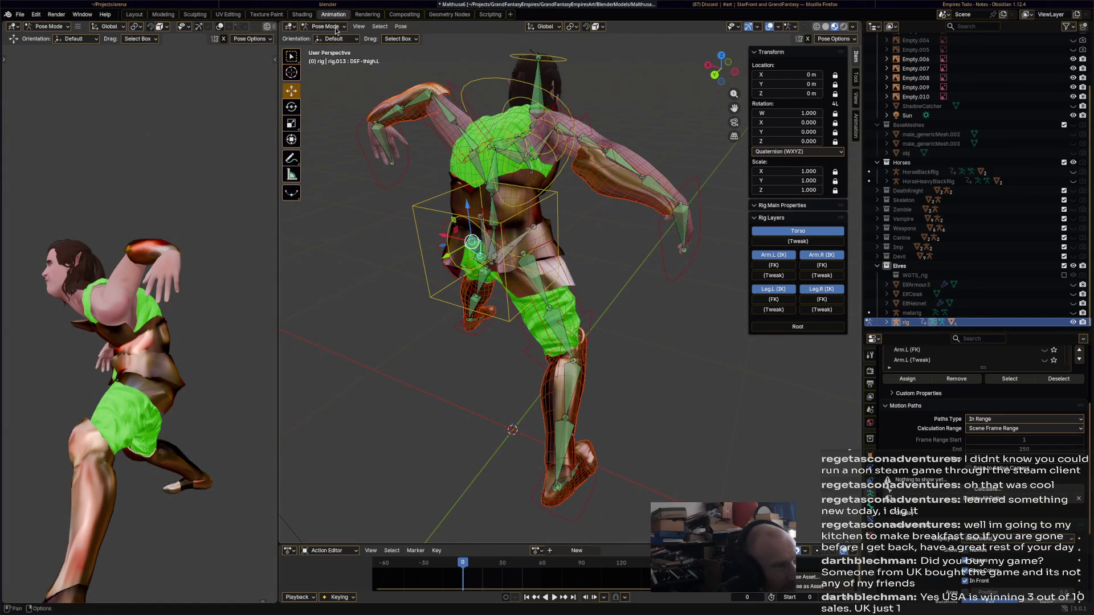
left_click(336, 30)
left_click(330, 47)
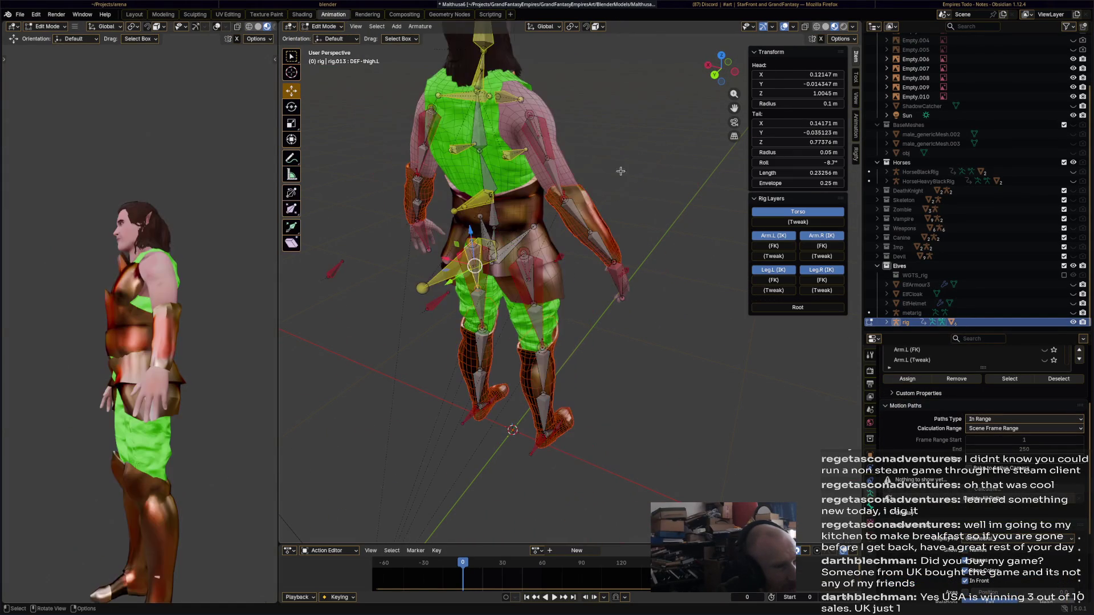
left_click(325, 26)
left_click(335, 37)
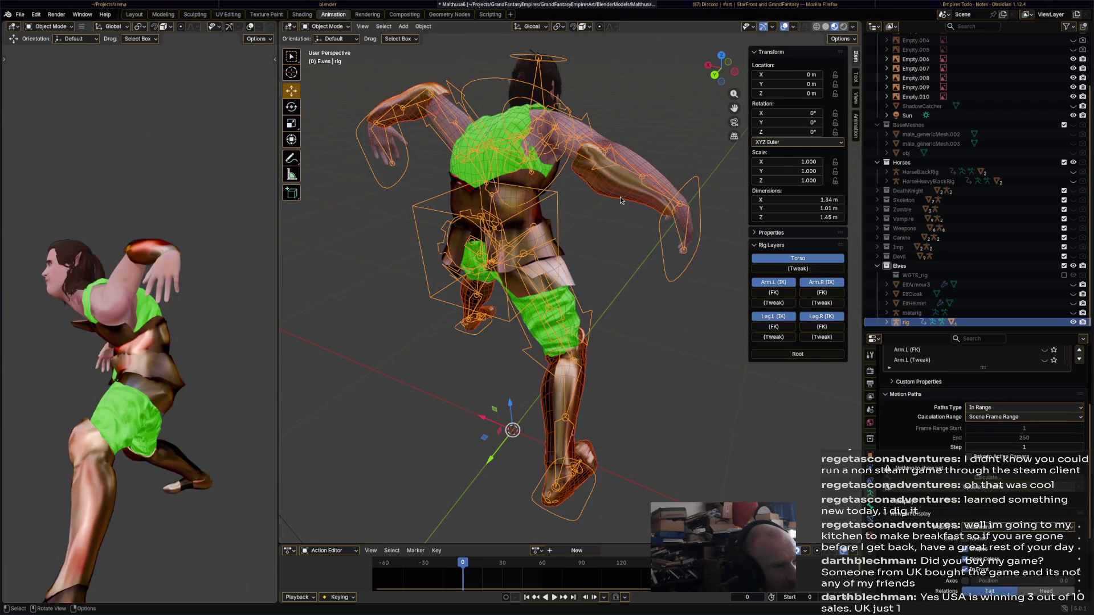
- Select the rig with ElfArmour1 active and switch into Weight Paint mode
left_click(633, 201)
left_click(689, 188)
left_click(639, 110)
left_click(690, 191)
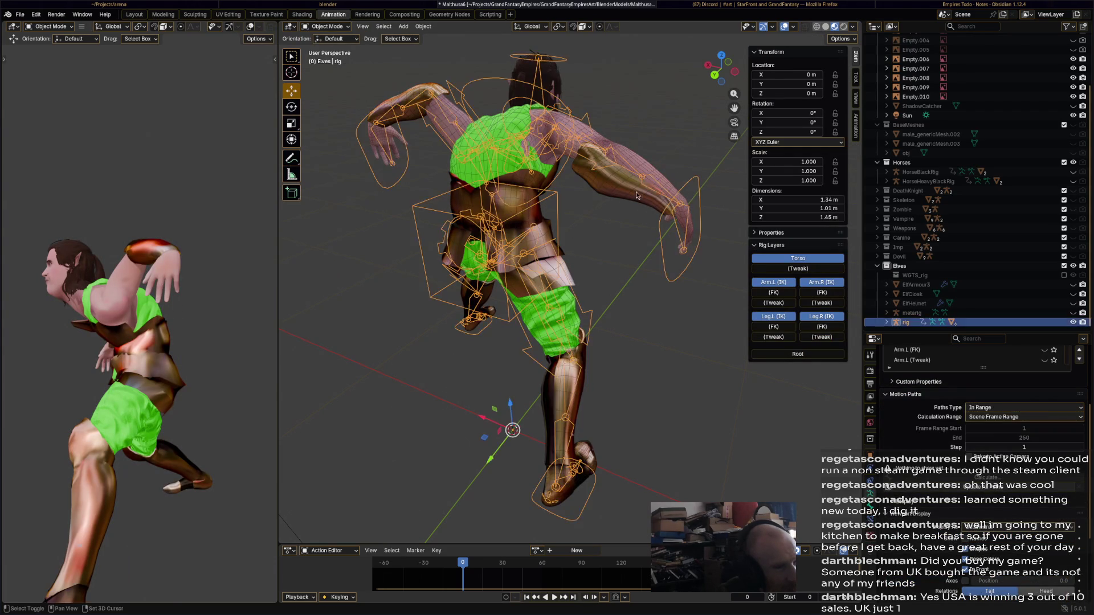
left_click(690, 191, "shift")
left_click(323, 26)
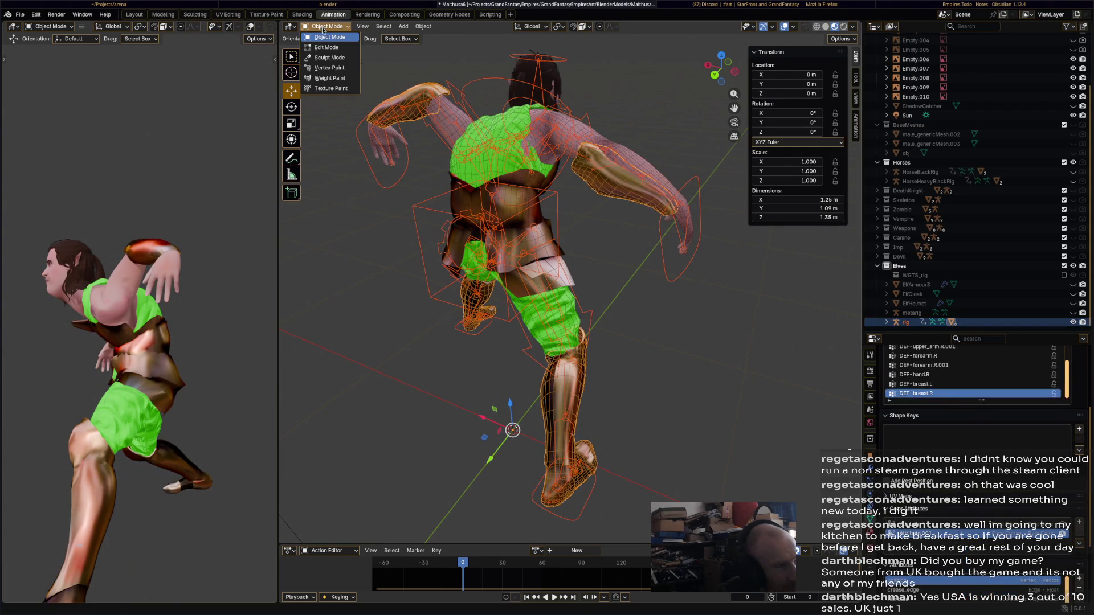
left_click(330, 78)
- Paint full DEF-forearm.R.001 and DEF-forearm.R weight near the right elbow
left_click(664, 194, "ctrl")
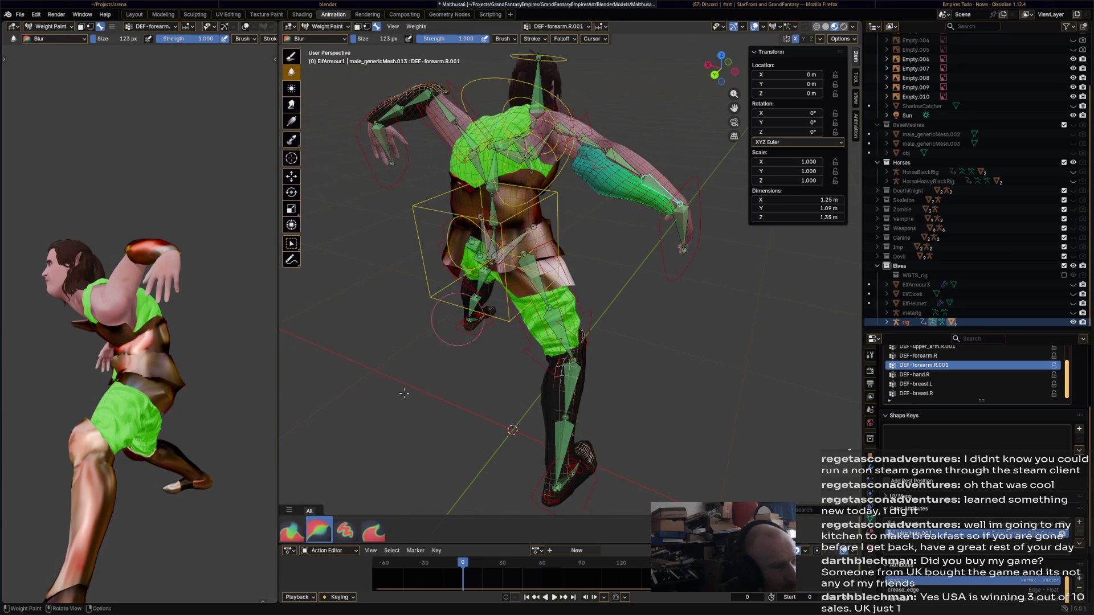
left_click(345, 530)
mouse_move(681, 197)
left_mouse_down()
mouse_move(648, 211)
mouse_move(676, 187)
left_mouse_up()
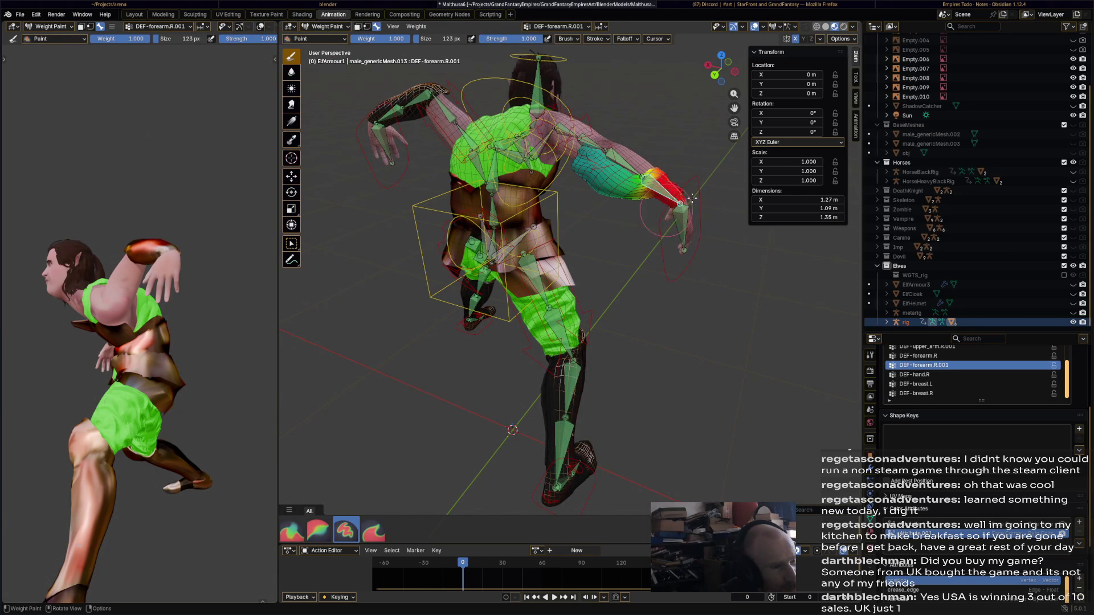
left_click(627, 166, "ctrl")
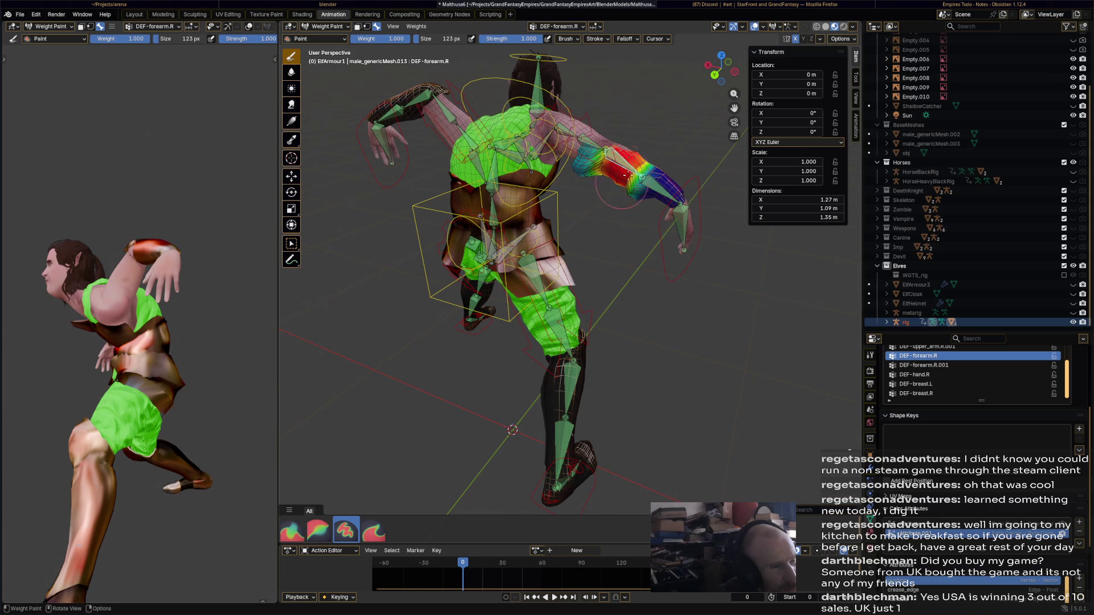
left_click_drag(638, 164, 648, 172)
mouse_move(647, 169)
middle_mouse_down()
mouse_move(558, 194)
mouse_move(475, 181)
mouse_move(536, 207)
mouse_move(581, 259)
middle_mouse_up()
- Paint the right elbow at full weight for DEF-upper_arm.R.001
left_click(515, 181, "ctrl")
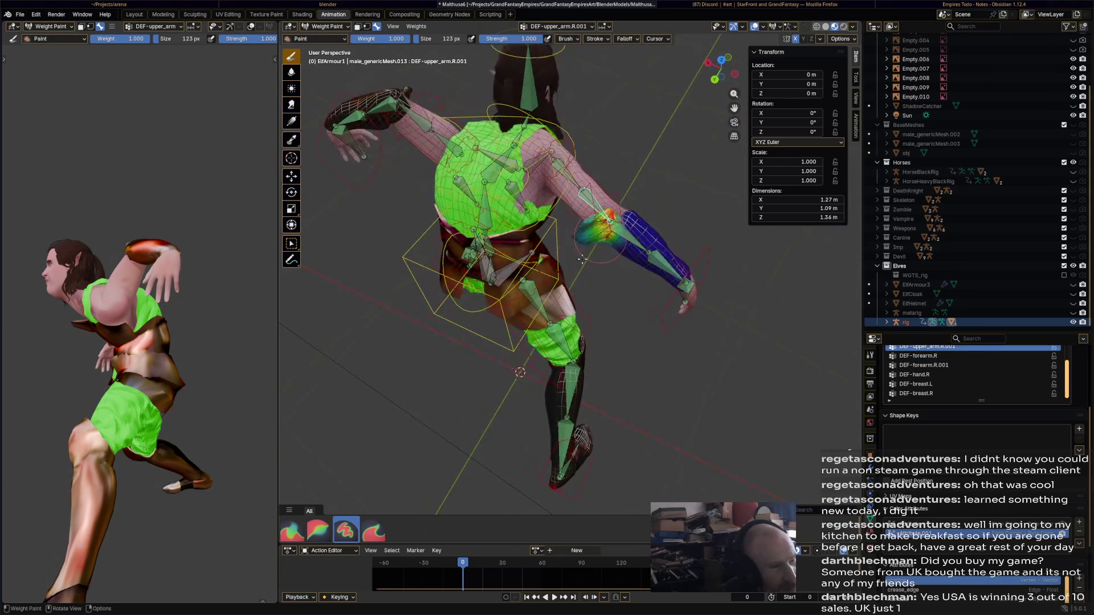
left_click_drag(581, 259, 597, 222)
middle_click_drag(596, 222, 609, 195)
middle_click_drag(625, 143, 417, 98)
- Blur the right arm's weight gradient across the elbow
left_click(291, 71)
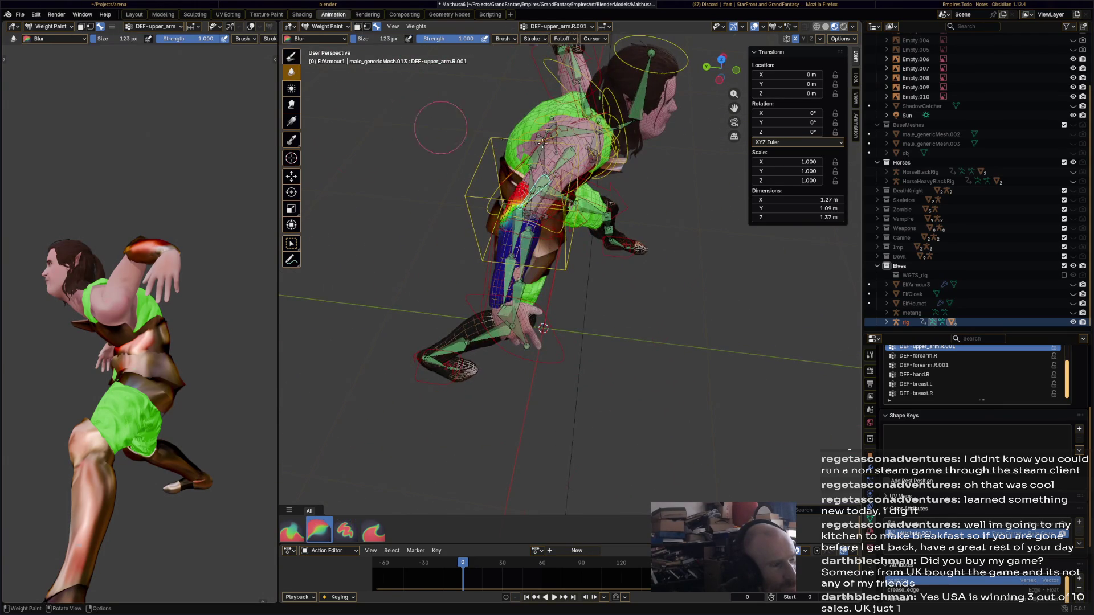
middle_click_drag(450, 148, 658, 149)
mouse_move(658, 150)
left_mouse_down()
mouse_move(643, 182)
mouse_move(663, 211)
left_mouse_up()
mouse_move(663, 210)
middle_mouse_down()
mouse_move(621, 239)
mouse_move(587, 244)
mouse_move(471, 195)
mouse_move(513, 199)
mouse_move(520, 256)
middle_mouse_up()
- Compare the DEF-forearm.R and DEF-forearm.R.001 weights around the right forearm
left_click(621, 239, "ctrl")
left_click(579, 246, "ctrl")
left_click(516, 176, "ctrl")
left_click(484, 360, "ctrl")
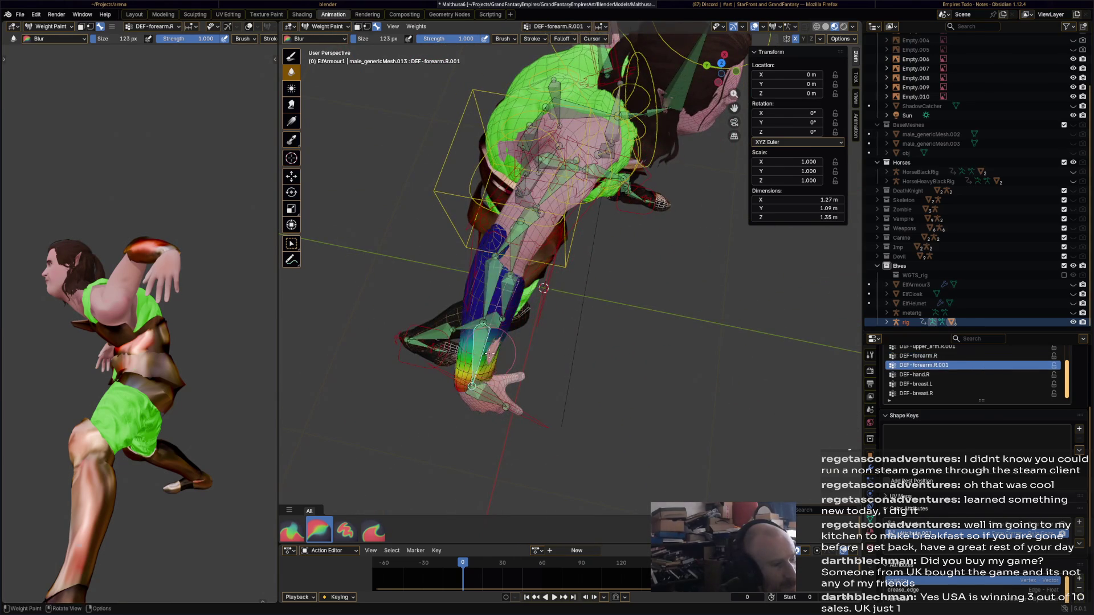
middle_click_drag(484, 359, 458, 249)
left_click(295, 59)
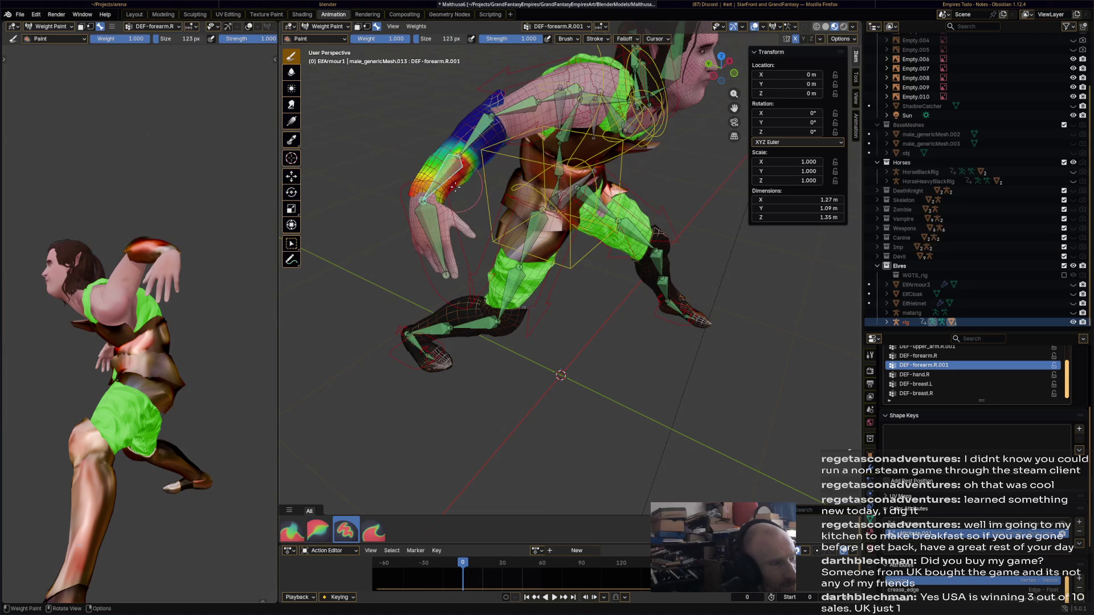
mouse_move(487, 197)
middle_mouse_down()
mouse_move(505, 214)
mouse_move(688, 275)
middle_mouse_up()
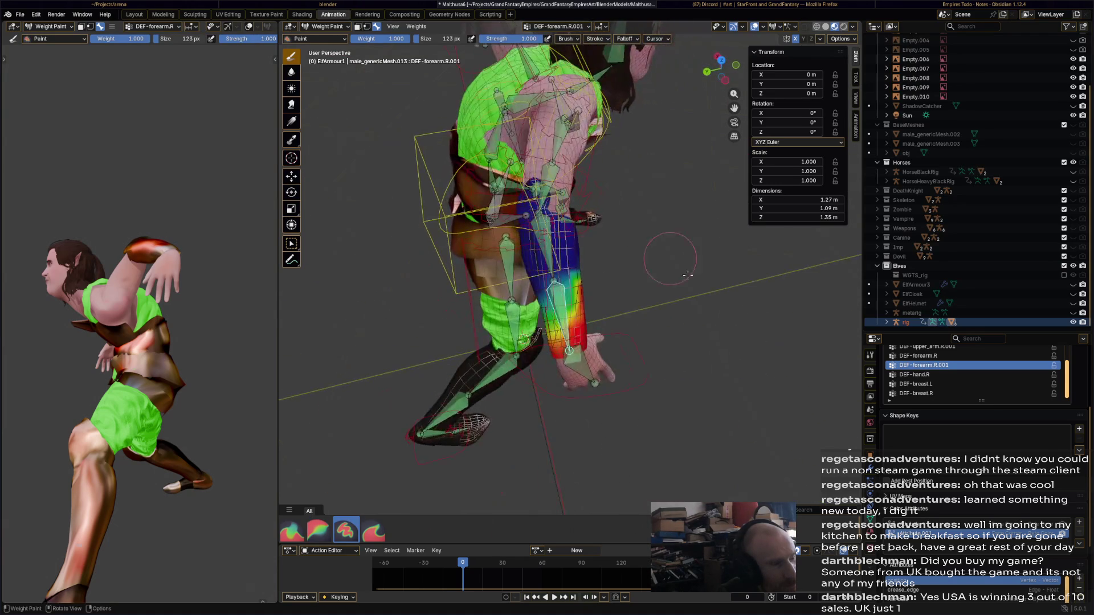
left_click(326, 538)
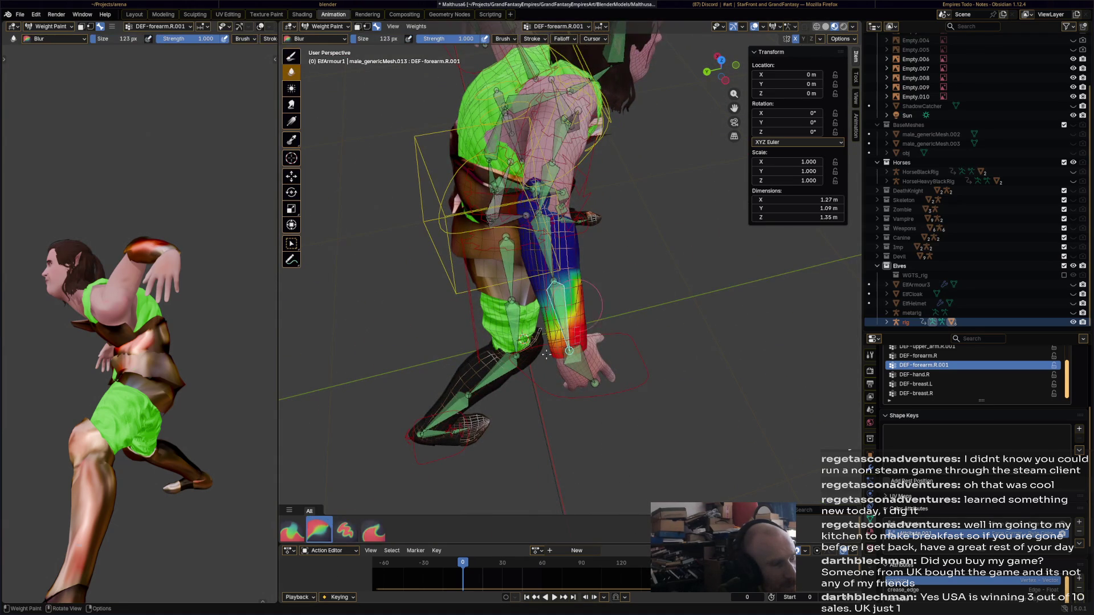
mouse_move(573, 293)
middle_mouse_down()
mouse_move(513, 240)
mouse_move(484, 177)
mouse_move(547, 194)
mouse_move(611, 272)
mouse_move(433, 171)
mouse_move(424, 179)
mouse_move(547, 317)
mouse_move(549, 228)
middle_mouse_up()
- Review the DEF-forearm.L weights on the left arm and save Malthusa6.blend
left_click(442, 161, "alt")
scroll(547, 316, "up", 3)
left_click(344, 531)
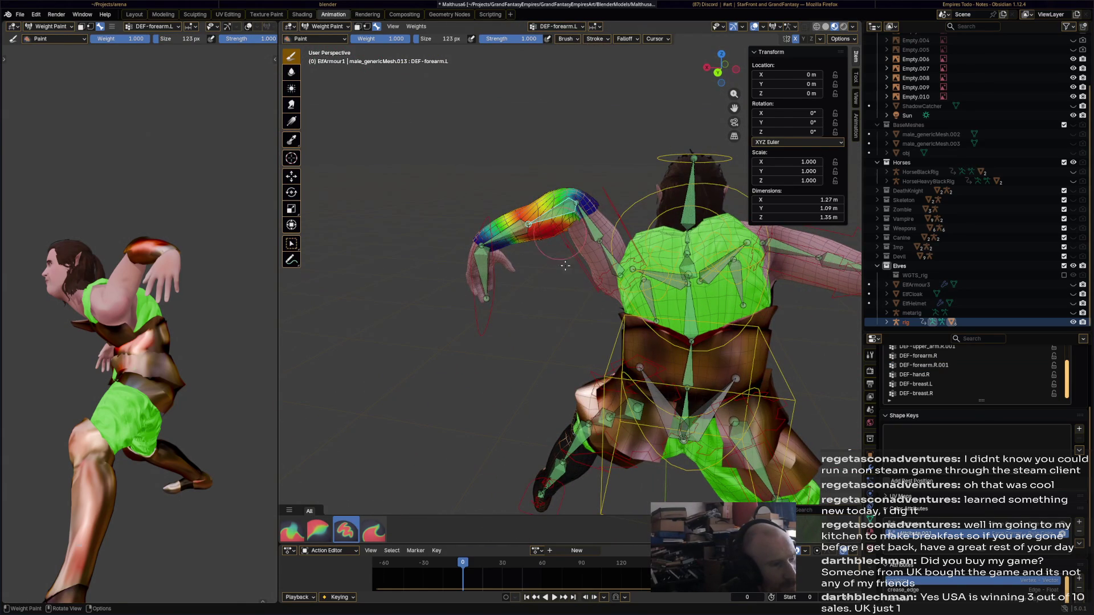
left_click(318, 530)
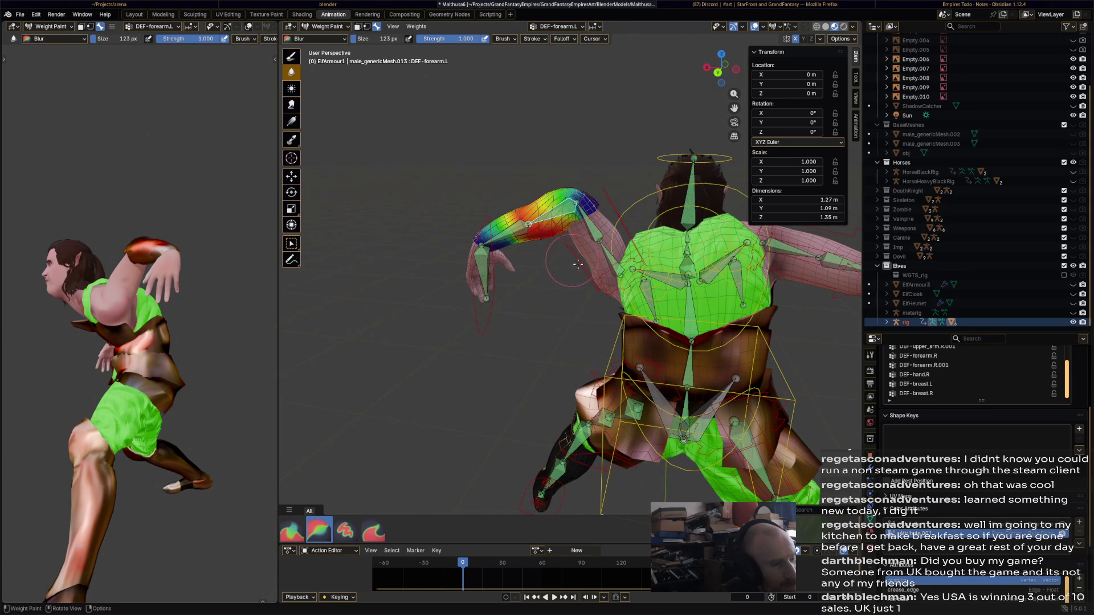
mouse_move(577, 264)
middle_mouse_down()
mouse_move(684, 261)
mouse_move(517, 268)
mouse_move(447, 313)
mouse_move(522, 207)
mouse_move(496, 232)
mouse_move(482, 212)
middle_mouse_up()
key("ctrl+s")
- Check the chest and DEF-spine.001 bones, then return ElfArmour1 to Object Mode
left_click(523, 211, "ctrl")
left_click(522, 217, "ctrl")
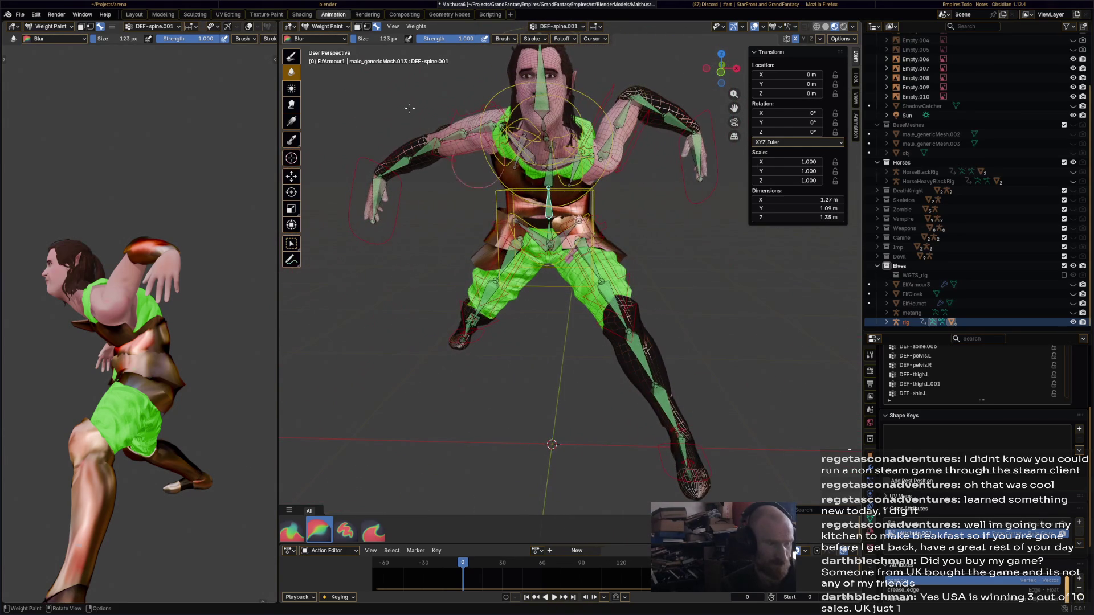
left_click(332, 28)
left_click(327, 35)
scroll(419, 336, "down", 4)
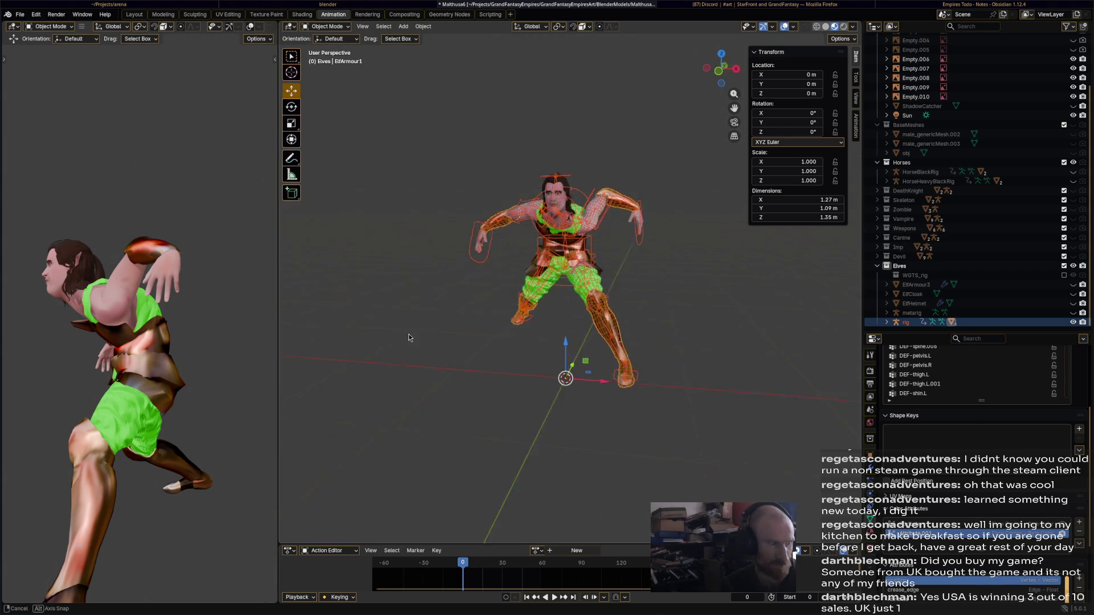
- Reset all of the rig's bones to the rest pose in Pose Mode and save
mouse_move(409, 334)
middle_mouse_down()
mouse_move(327, 338)
mouse_move(549, 329)
middle_mouse_up()
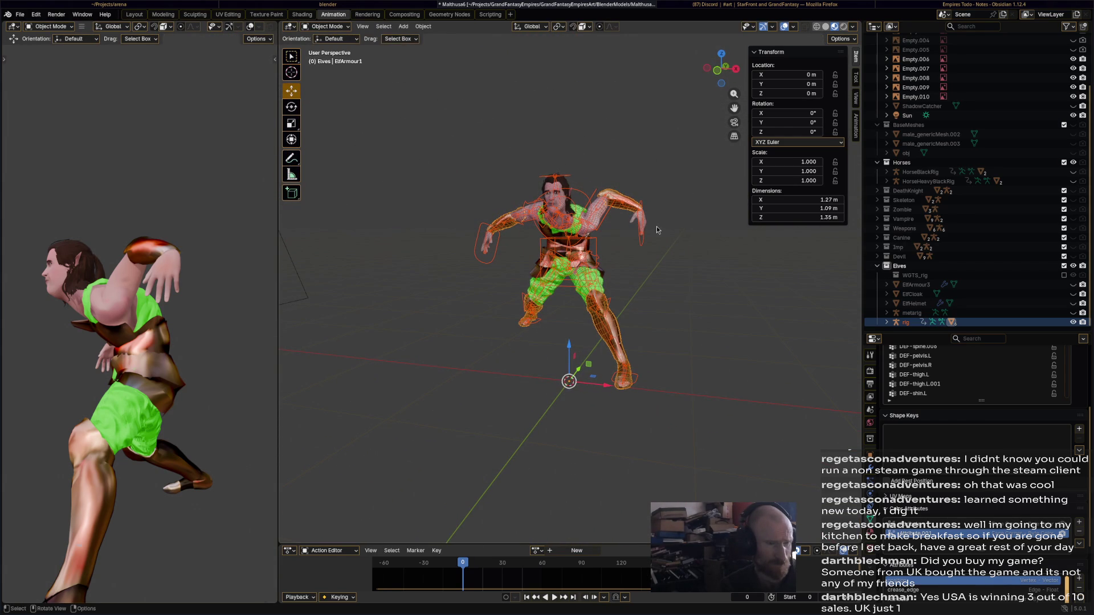
left_click(640, 245)
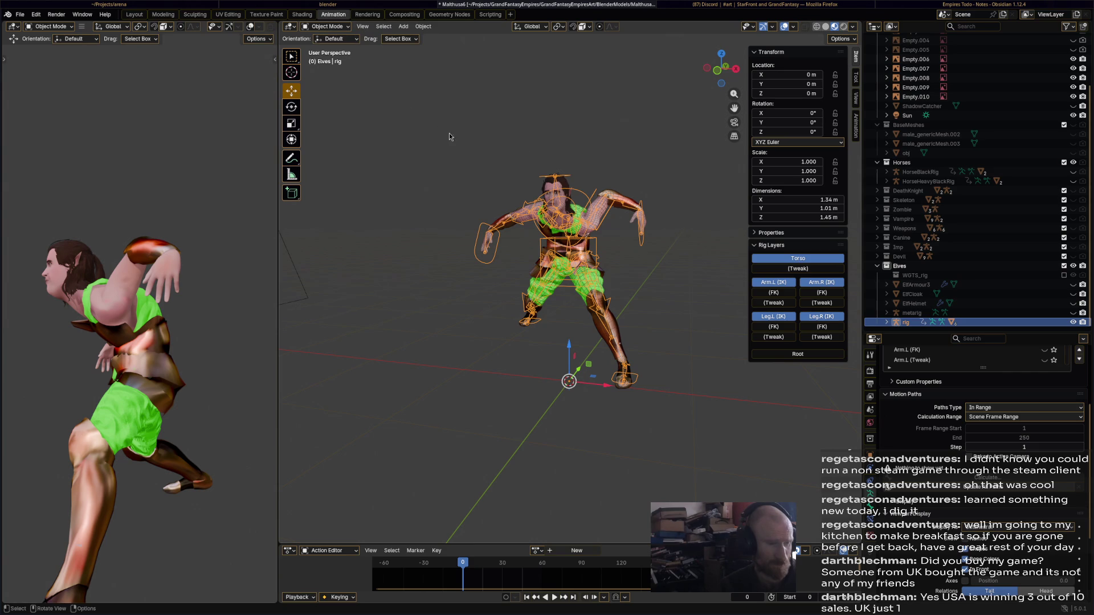
key("ctrl+Tab")
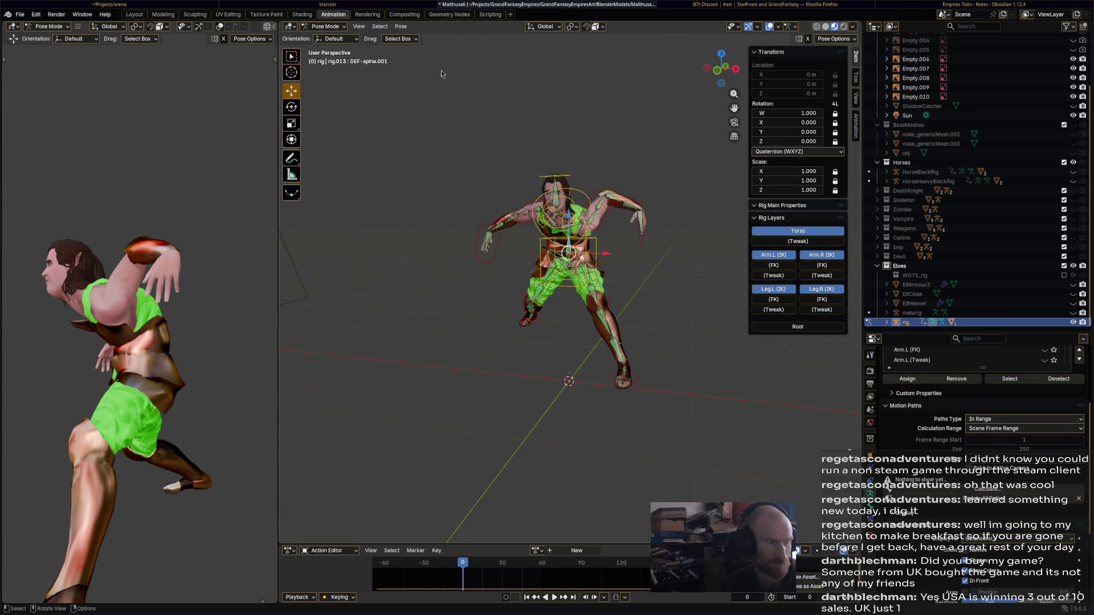
key("a")
left_click(401, 26)
mouse_move(464, 49)
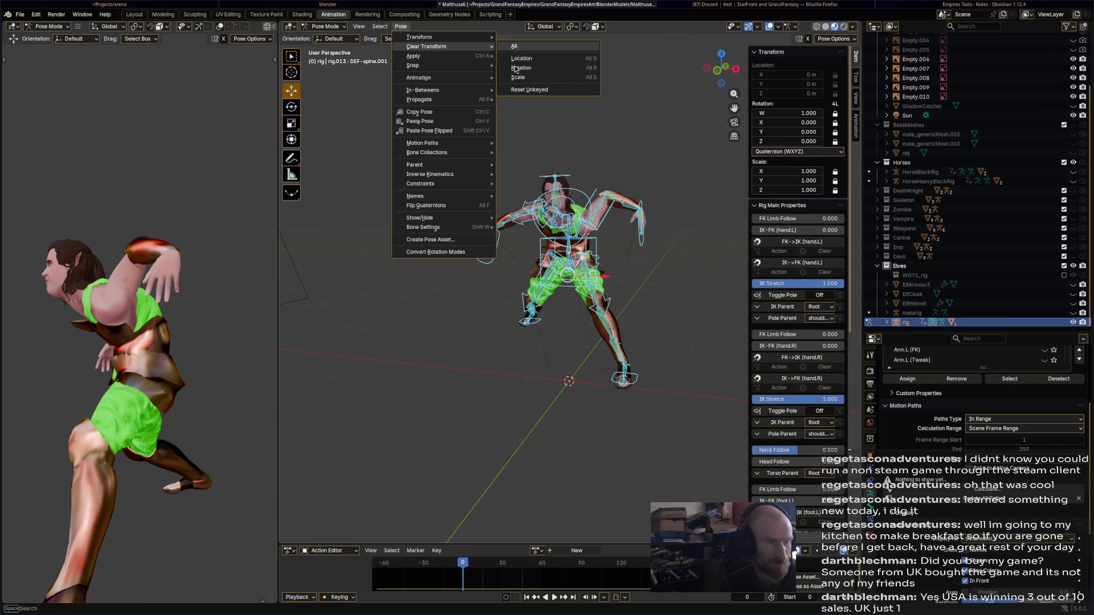
left_click(520, 49)
key("alt+a")
key("ctrl+s")
- Unhide and select ElfArmour3 in the outliner, then return to Object Mode
mouse_move(473, 209)
middle_mouse_down()
mouse_move(622, 213)
mouse_move(581, 211)
middle_mouse_up()
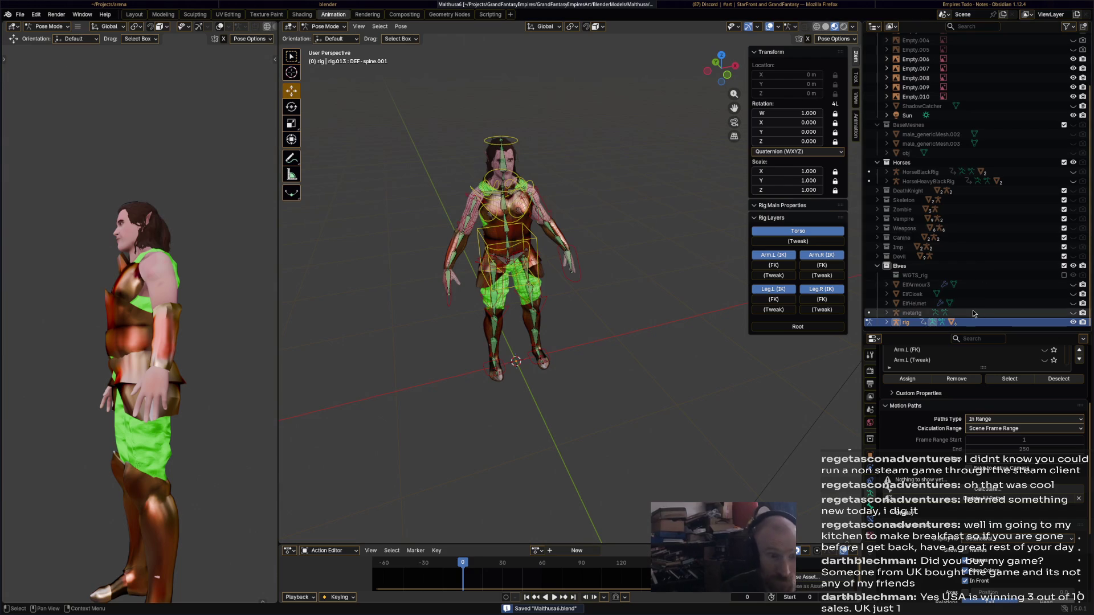
left_click(1005, 284)
left_click(1072, 284)
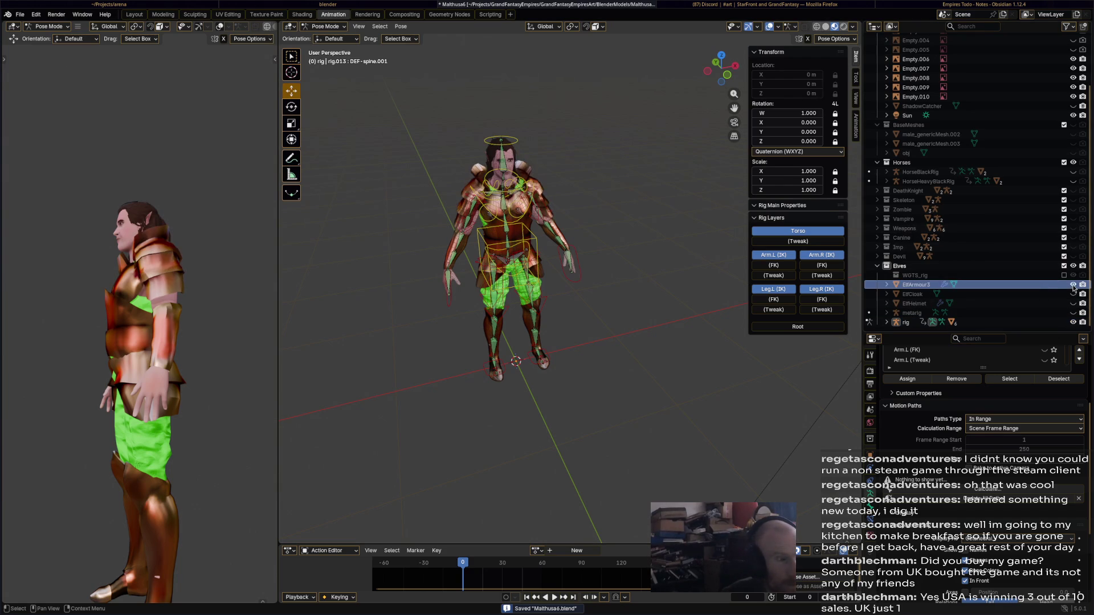
mouse_move(621, 251)
middle_mouse_down()
mouse_move(641, 254)
mouse_move(566, 192)
mouse_move(596, 156)
mouse_move(566, 169)
middle_mouse_up()
left_click(557, 189)
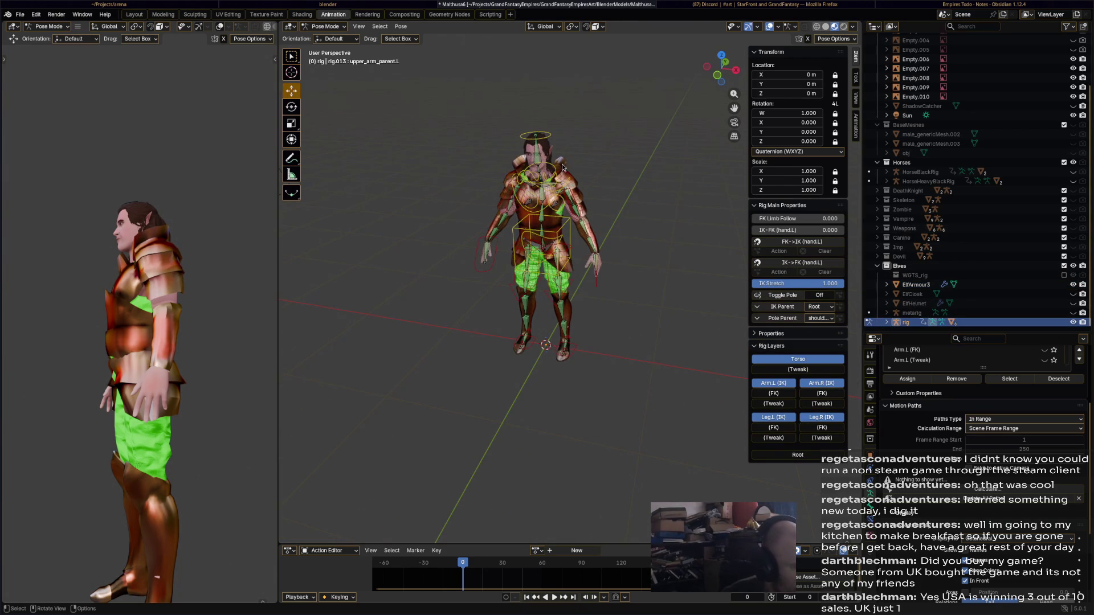
left_click(325, 26)
left_click(322, 36)
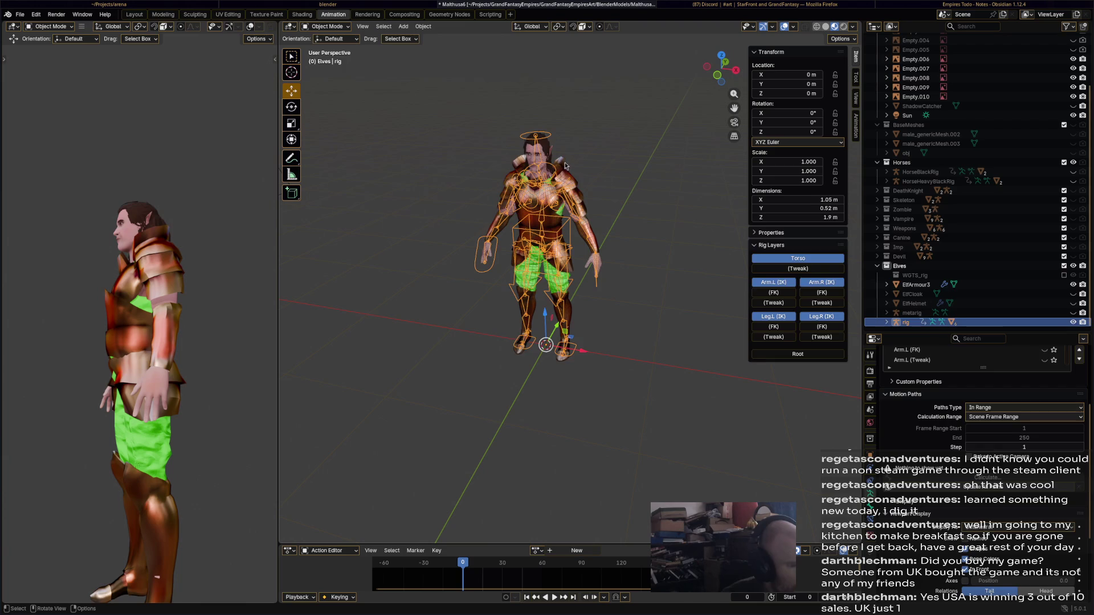
- Parent ElfArmour3 to the rig With Automatic Weights
left_click(574, 182)
left_click(545, 140, "shift")
right_click(545, 141)
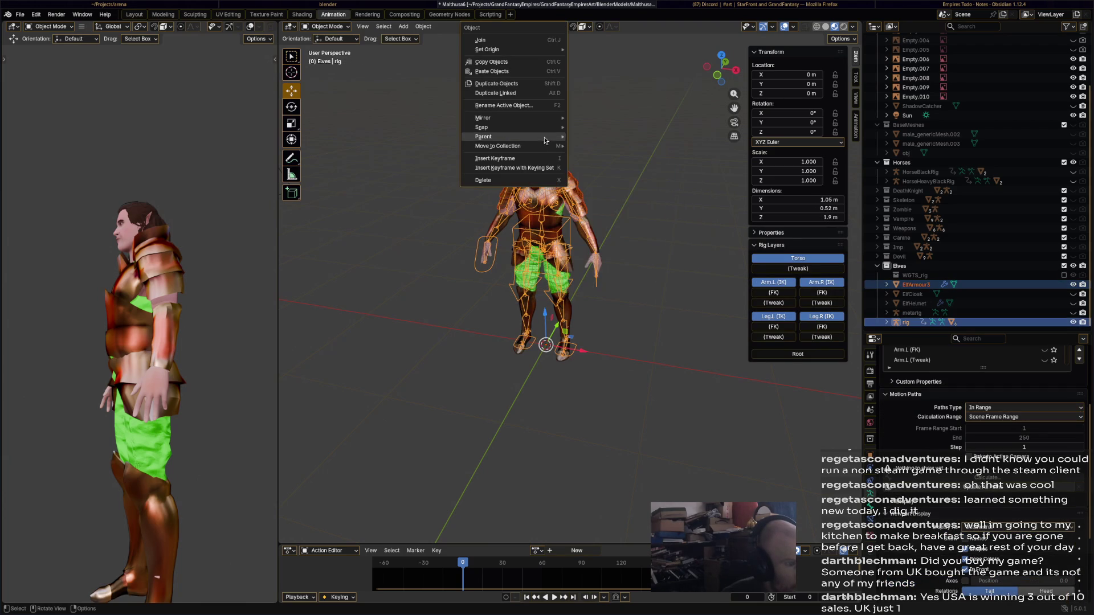
left_click(606, 169)
middle_click_drag(606, 169, 541, 158)
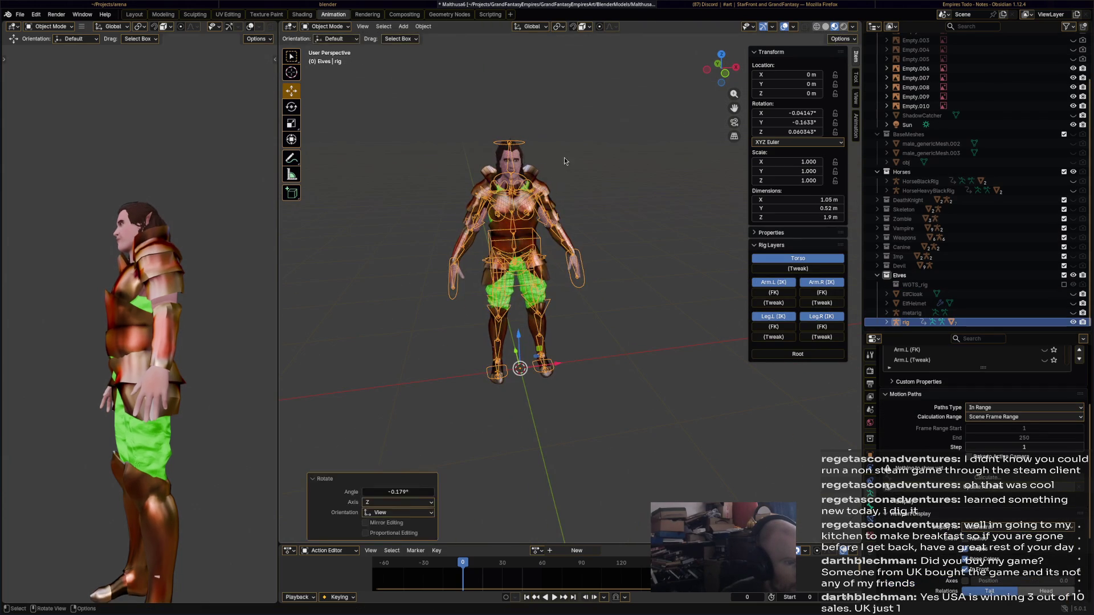
- Enter Pose Mode, twist the head bone as a test, and reset its rotation
left_click(327, 26)
left_click(327, 58)
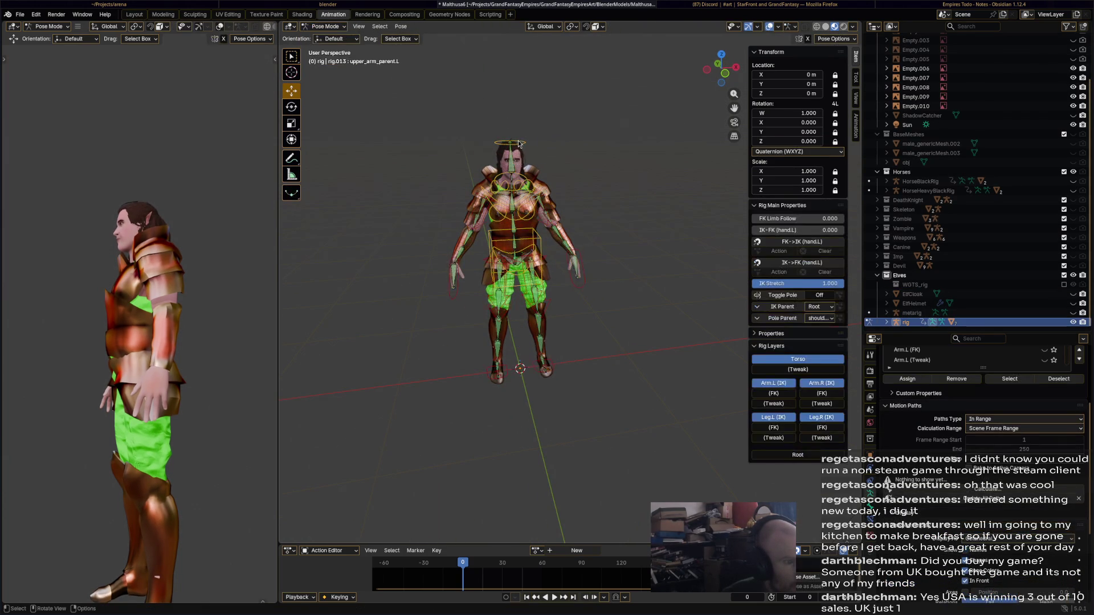
left_click(521, 141)
key("r")
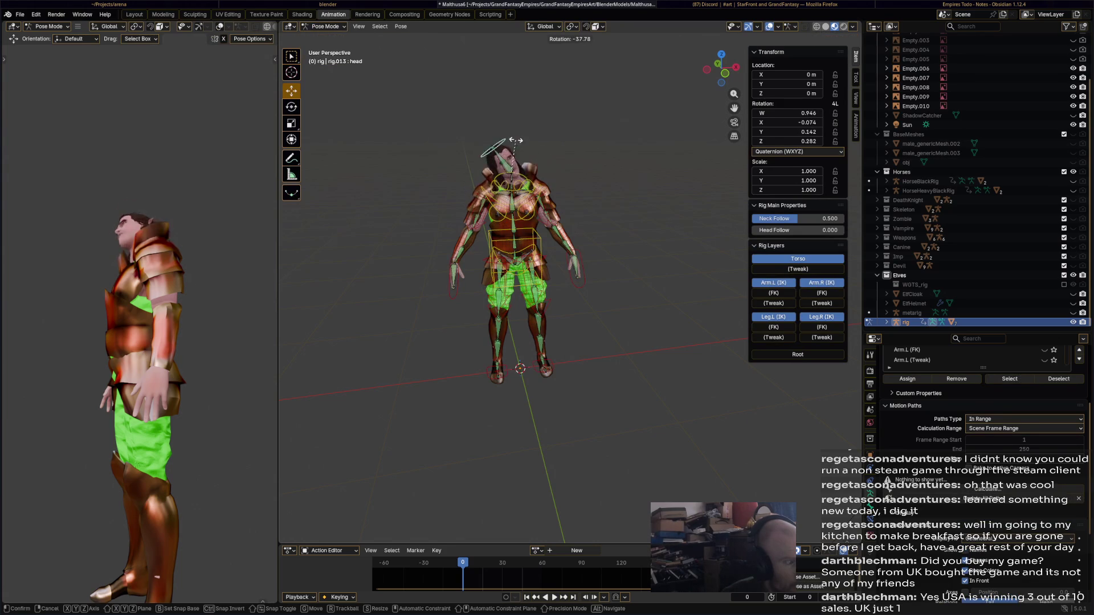
left_click(569, 158)
key("alt+r")
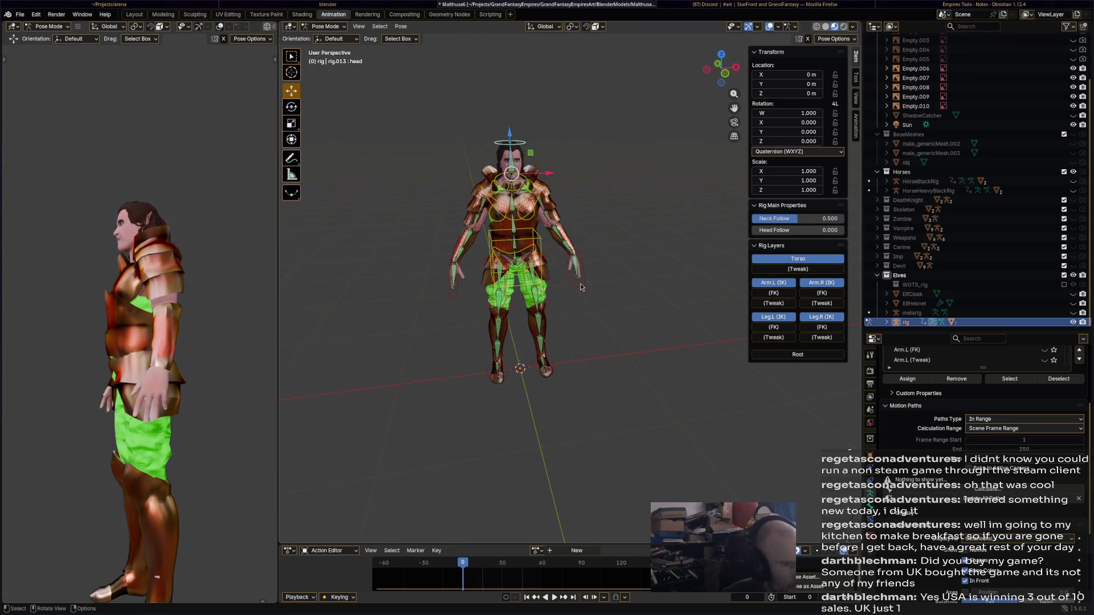
- Twist the chest bone to test the armour's deformation, then reset it
left_click(578, 282)
left_click(538, 188)
key("r")
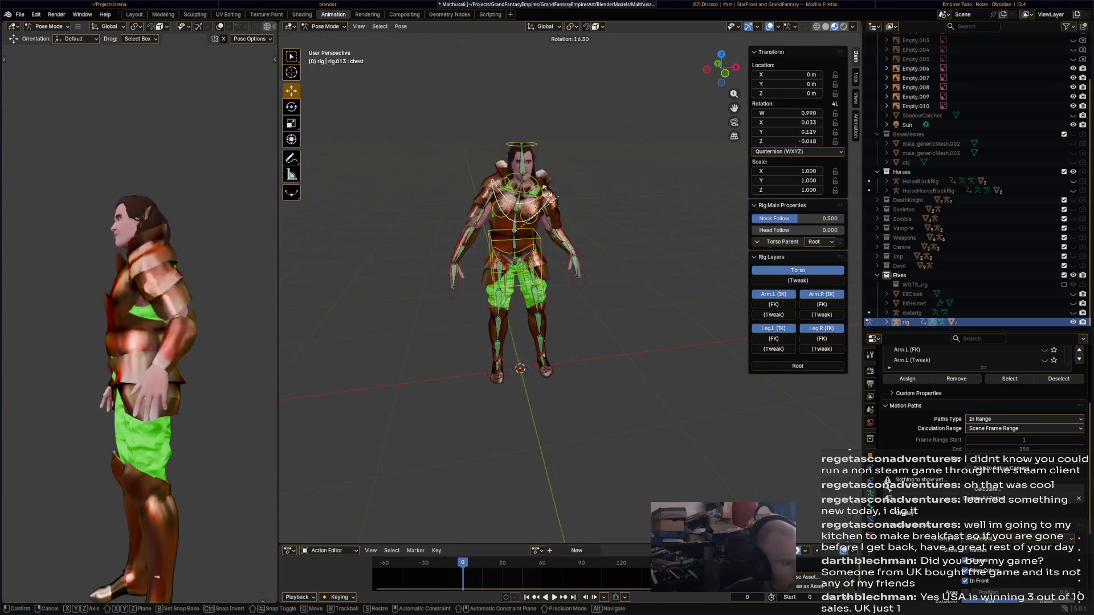
left_click(572, 197)
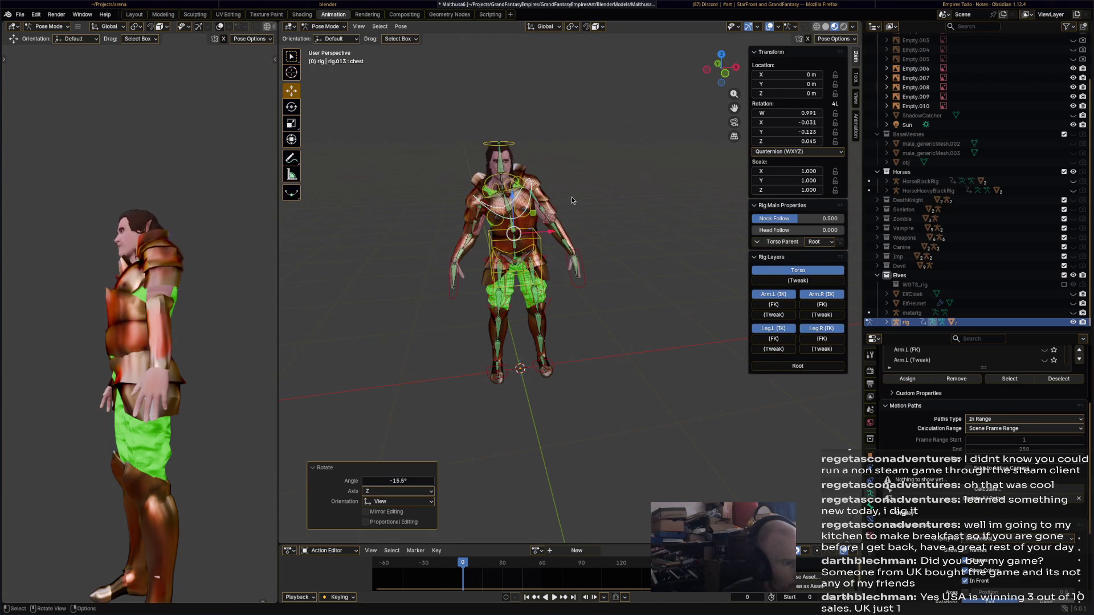
key("alt+r")
middle_click_drag(571, 197, 597, 256)
scroll(597, 260, "up", 5)
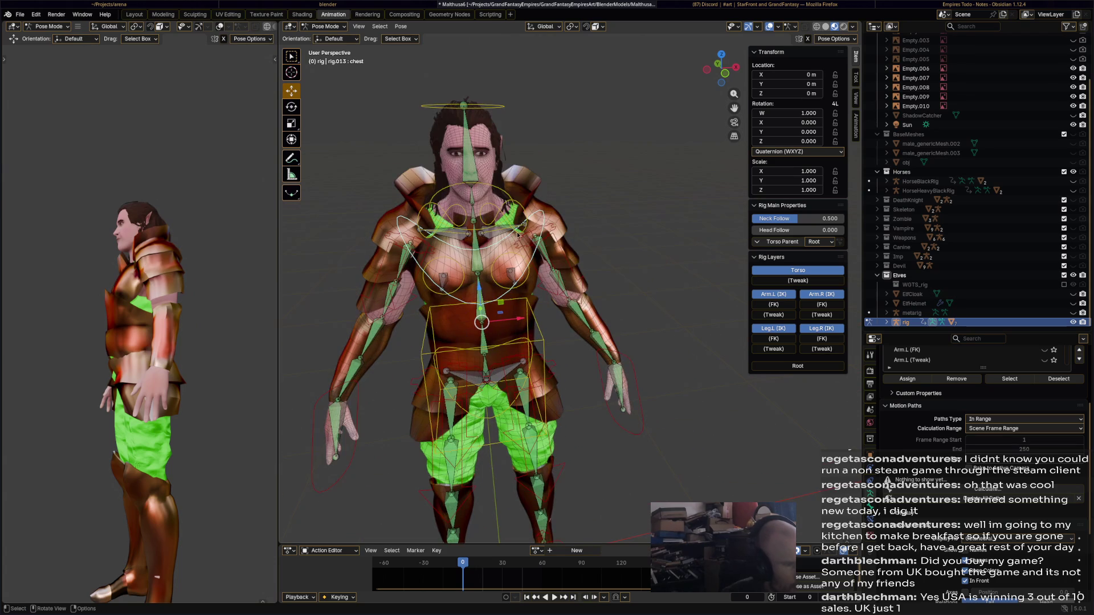
- Deselect all bones and return to Object Mode
left_click(337, 28)
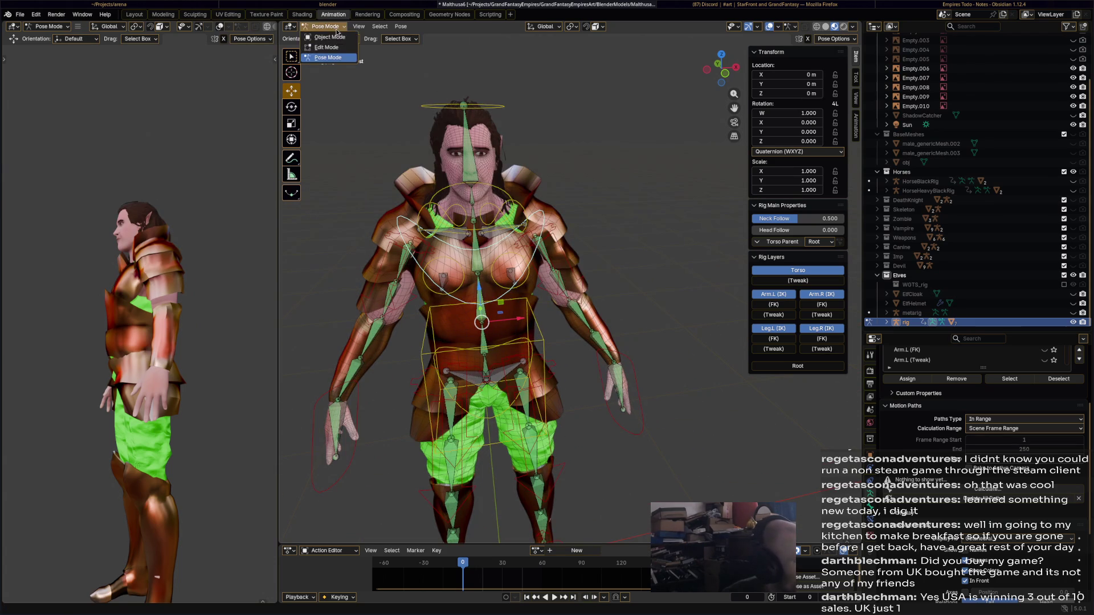
left_click(458, 91)
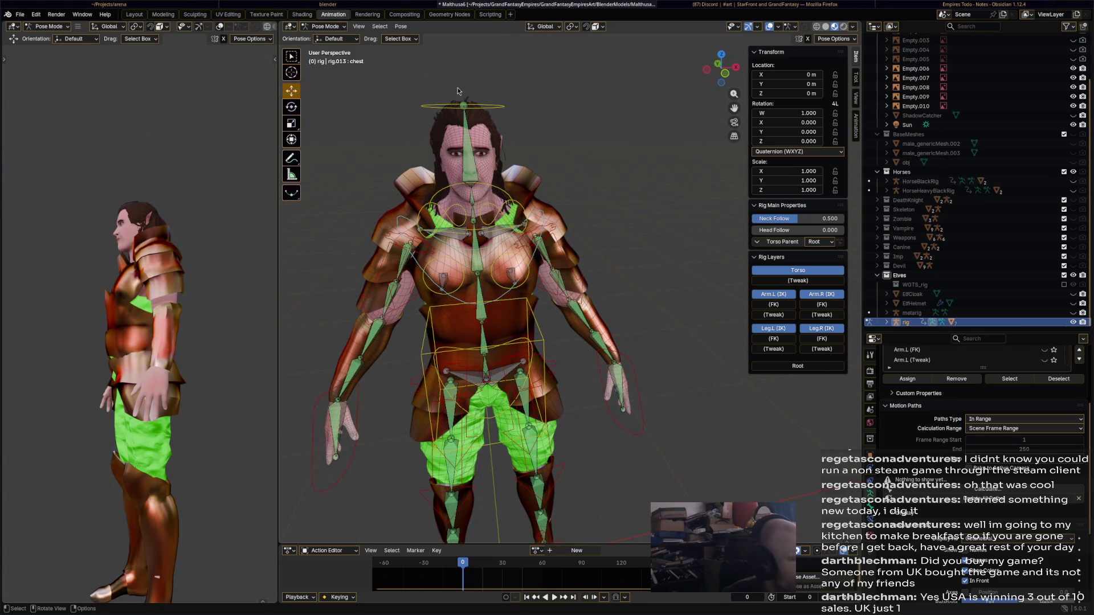
left_click(340, 27)
left_click(327, 38)
- Select the ElfArmour3 armour and enter Weight Paint mode
left_click(513, 171)
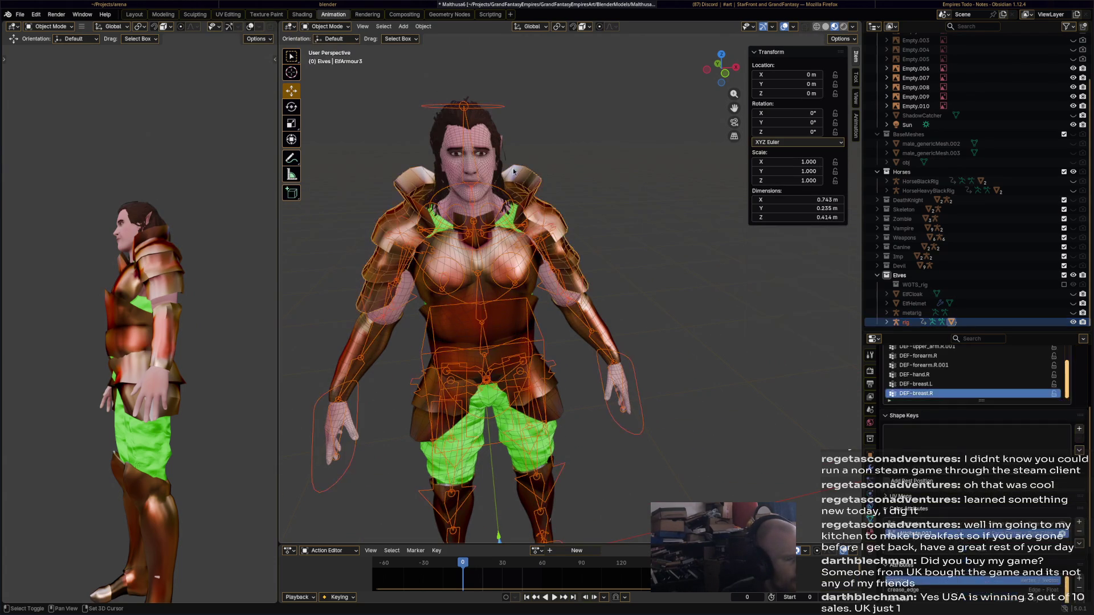
left_click(328, 26)
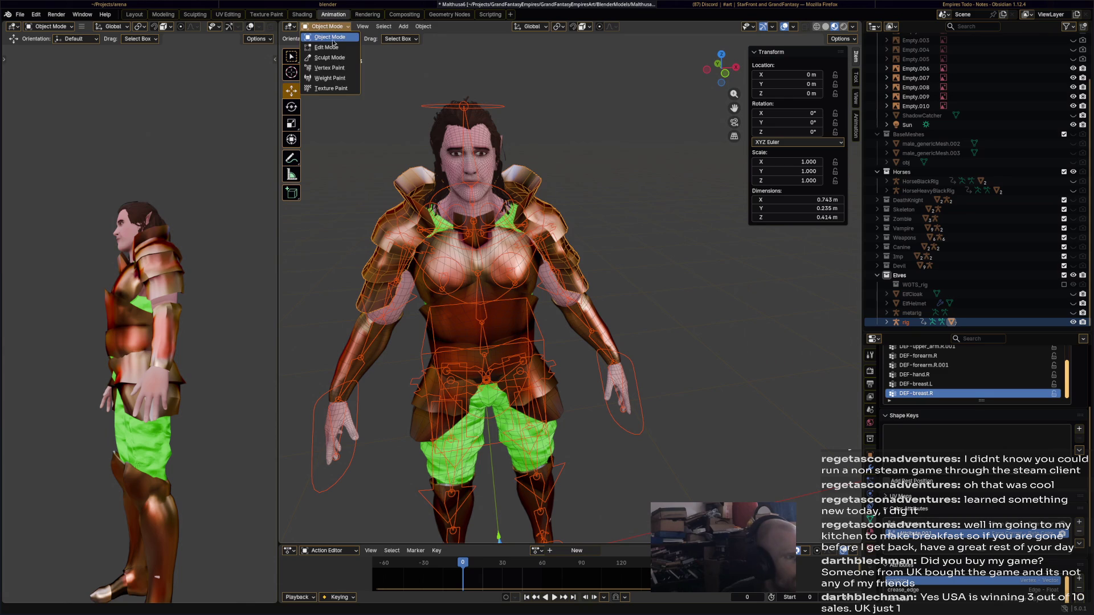
left_click(337, 83)
middle_click_drag(518, 174, 530, 205)
scroll(547, 239, "up", 3)
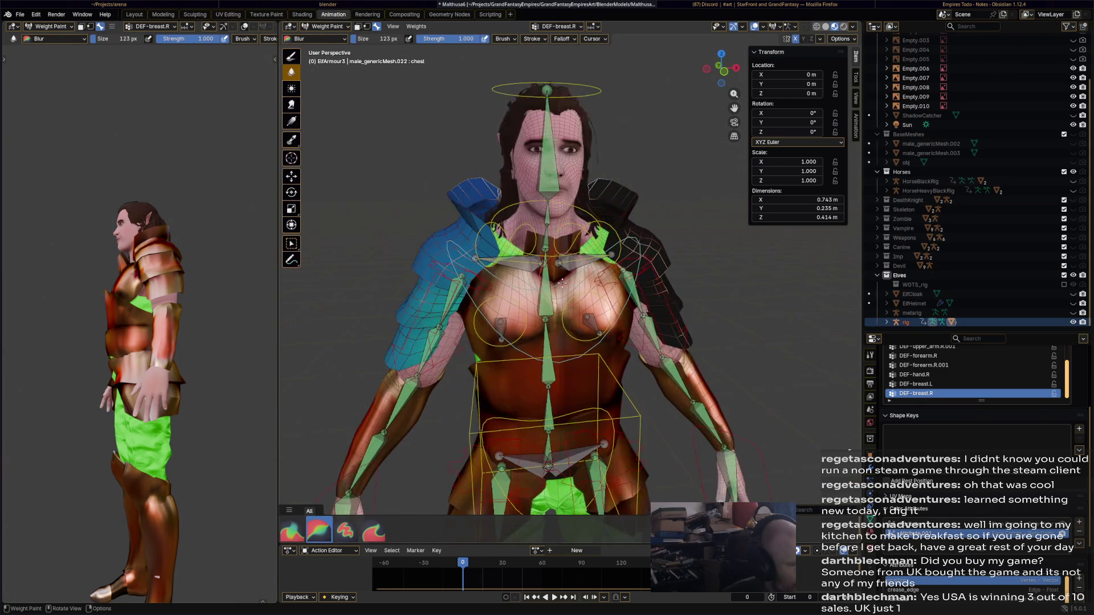
- Inspect DEF-shoulder.R and DEF-shoulder.L weights, blurring the right shoulder pad weights
left_click(523, 263, "ctrl")
middle_click_drag(522, 264, 364, 116)
mouse_move(449, 161)
left_mouse_down()
mouse_move(473, 177)
mouse_move(450, 217)
mouse_move(461, 213)
left_mouse_up()
left_click(598, 237, "ctrl")
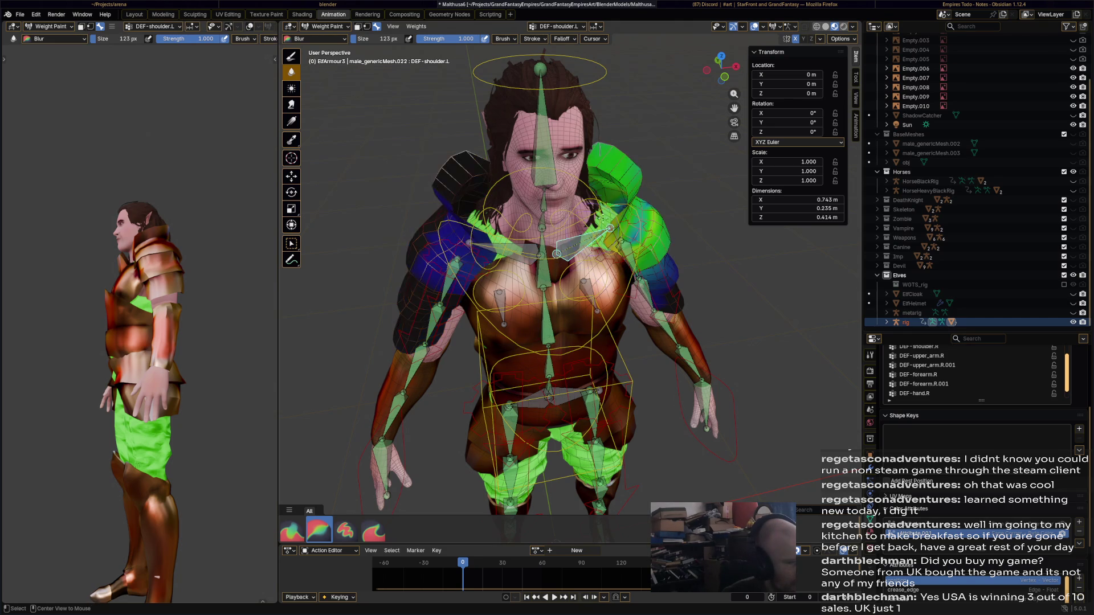
middle_click_drag(617, 200, 590, 216)
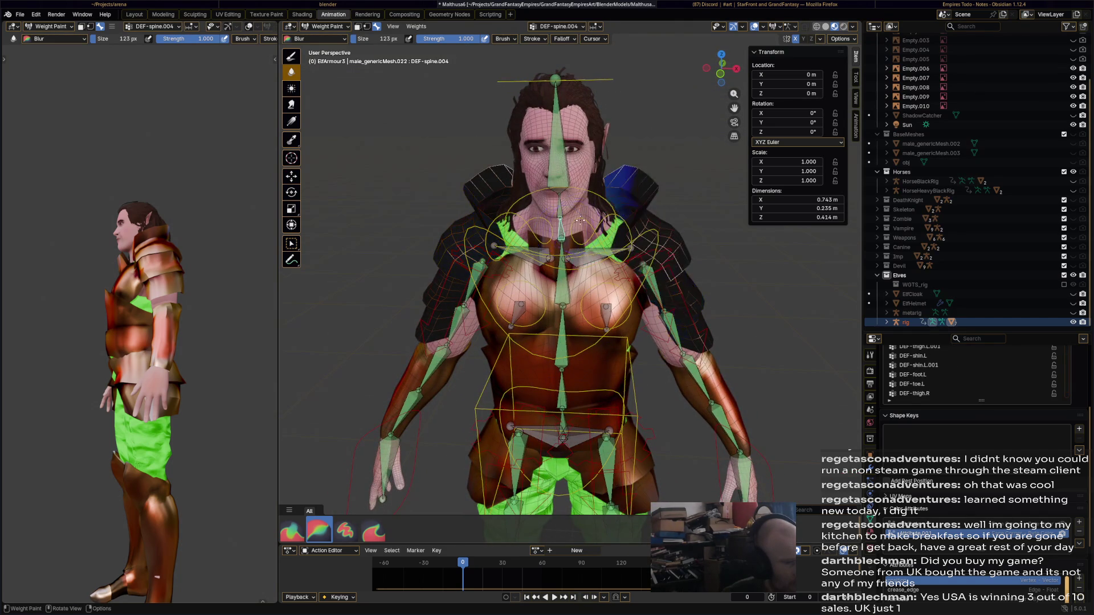
- Show DEF-spine.004 weights and switch to the Draw brush with a different blend mode
left_click(559, 227, "ctrl")
key("1")
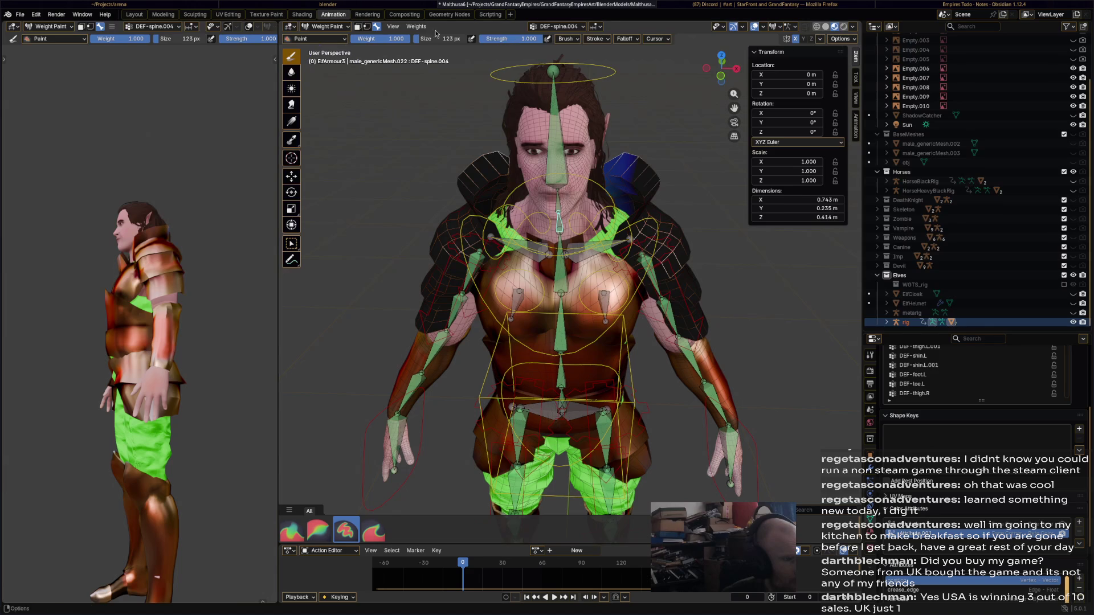
left_click(569, 39)
left_click(571, 57)
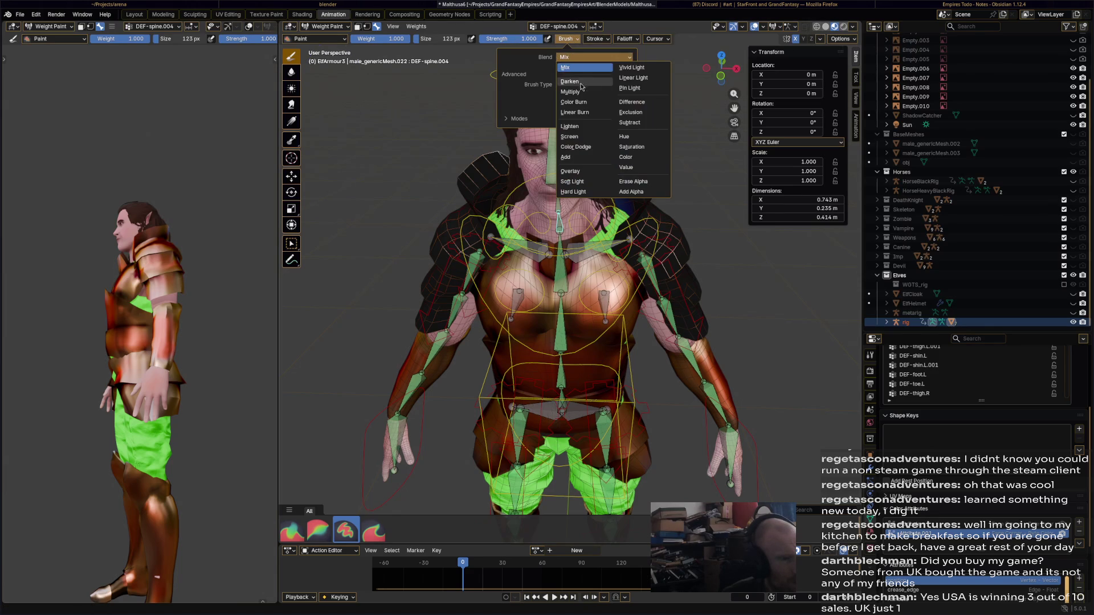
left_click(593, 163)
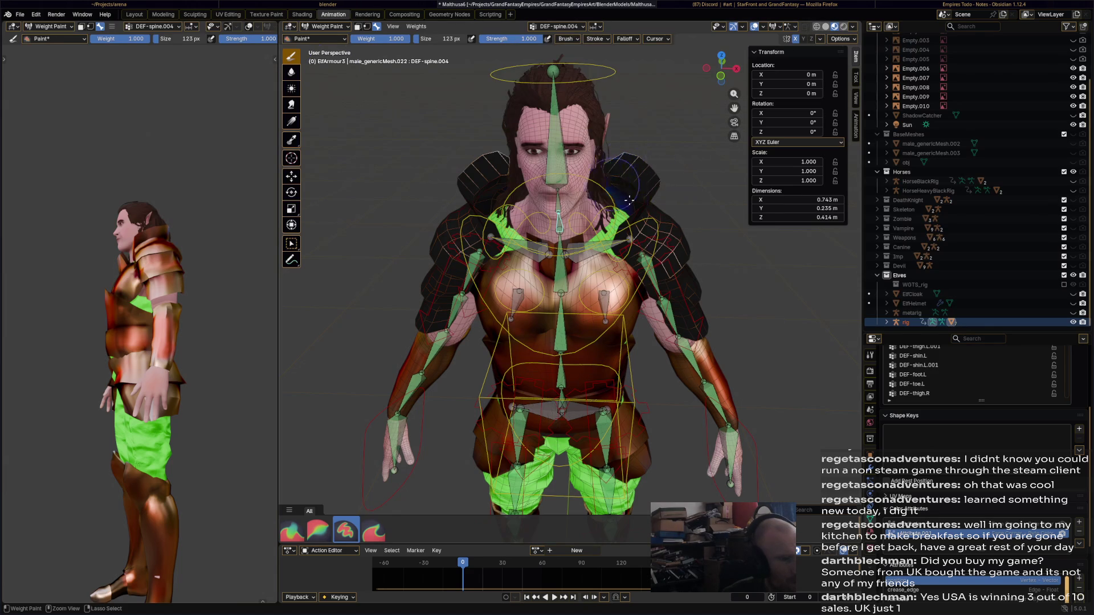
- Check the DEF-spine.005, DEF-spine.006, DEF-shoulder.L and DEF-shoulder.R weight groups
left_click(564, 218, "ctrl")
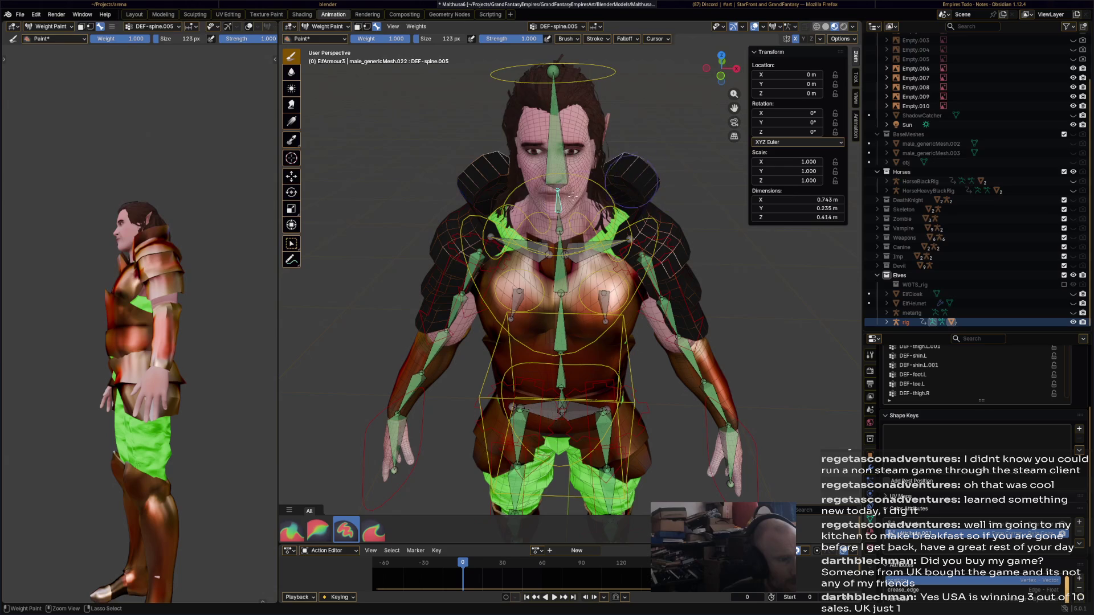
left_click(564, 179, "ctrl")
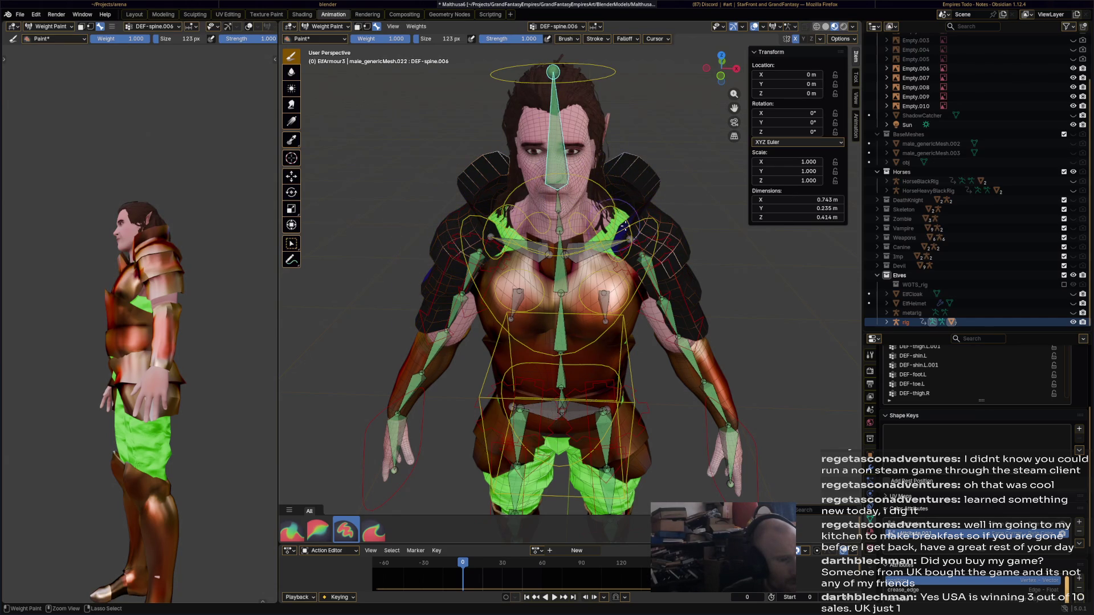
left_click(601, 251, "ctrl")
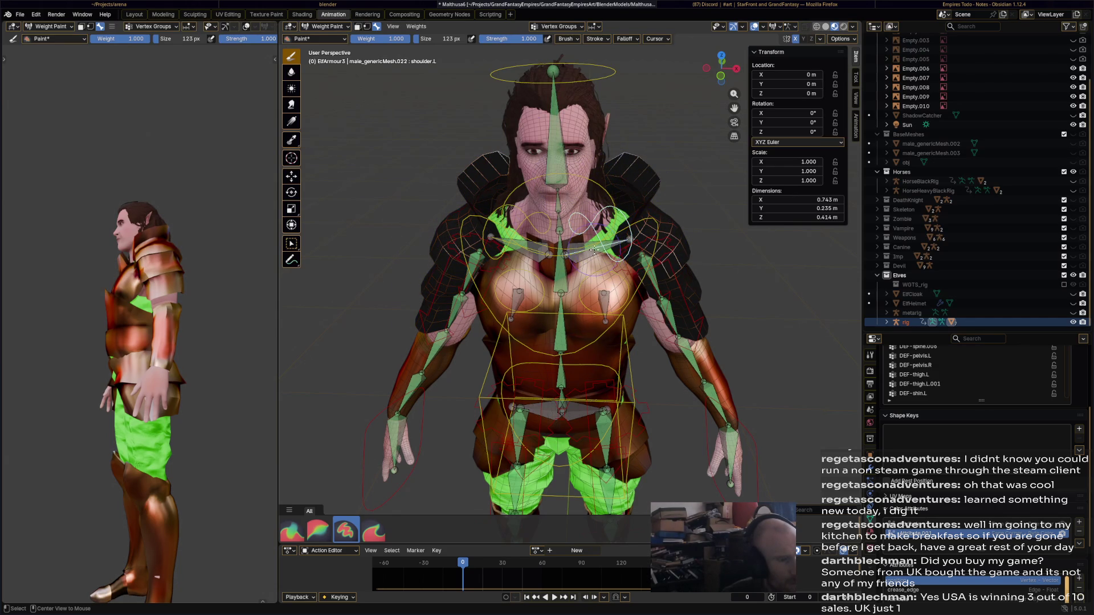
left_click(594, 250, "ctrl")
middle_click_drag(524, 212, 478, 245)
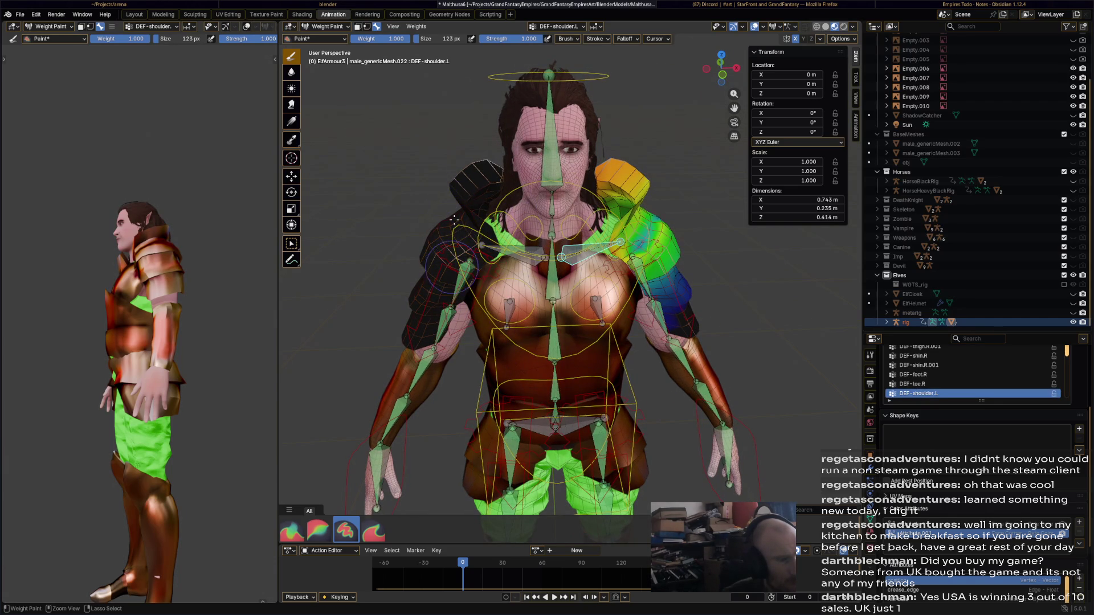
left_click(519, 257, "ctrl")
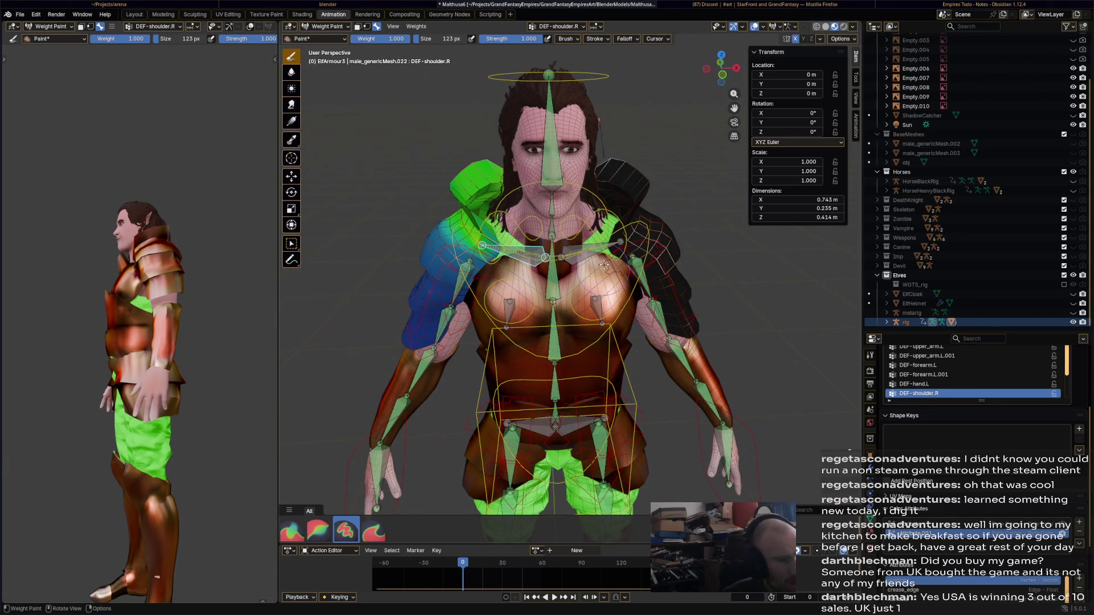
- Check DEF-upper_arm.L and DEF-upper_arm.L.001 weights and save the file
left_click(638, 266, "ctrl")
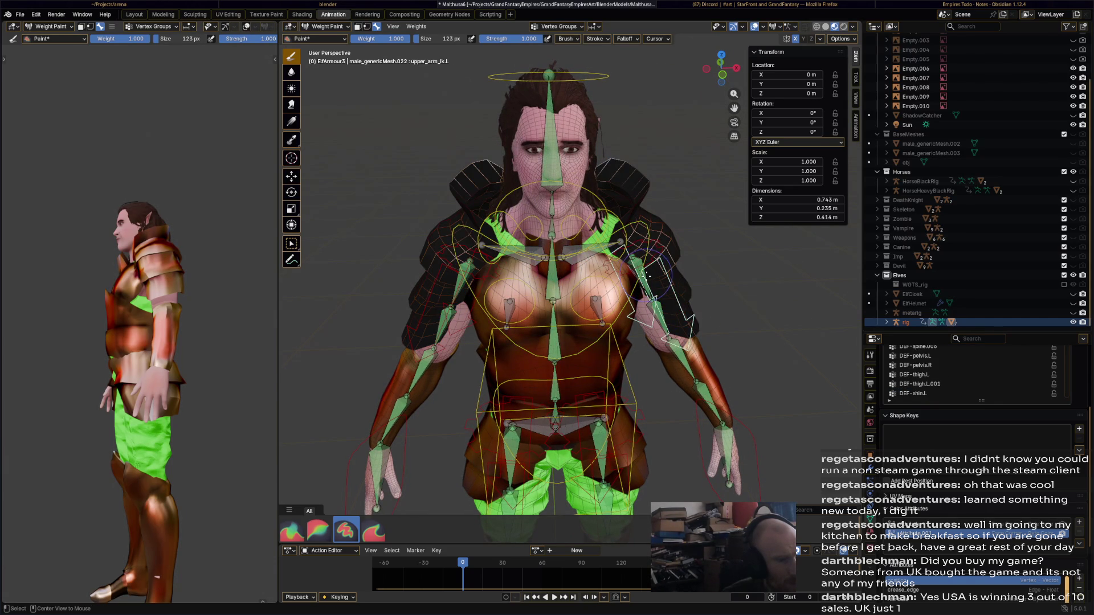
left_click(644, 276, "ctrl")
middle_click_drag(645, 276, 675, 324)
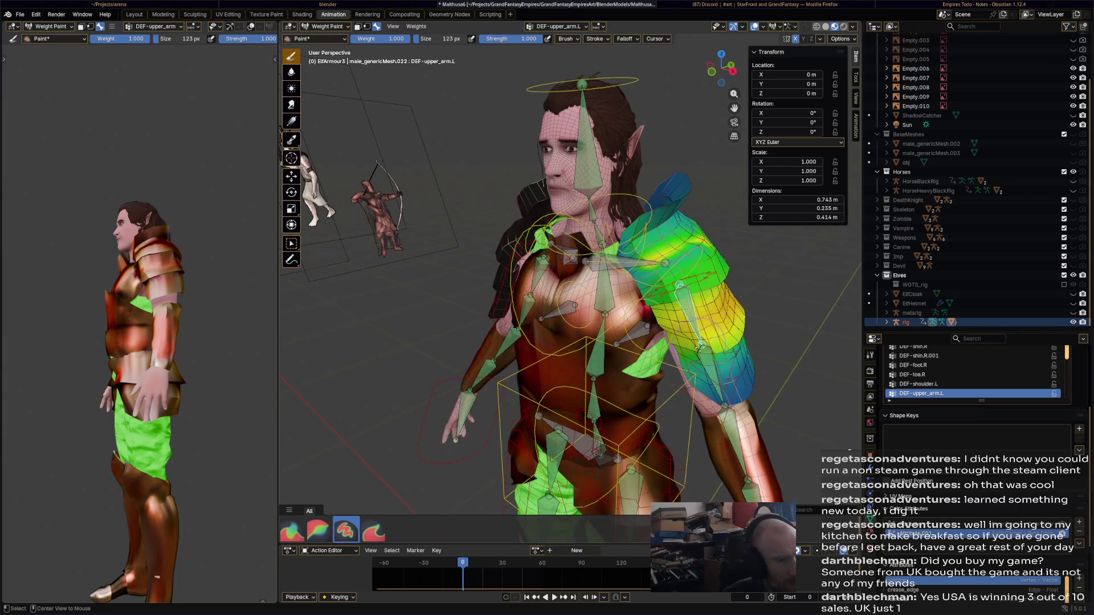
left_click(700, 348, "ctrl")
mouse_move(572, 290)
middle_mouse_down()
mouse_move(618, 308)
mouse_move(555, 284)
mouse_move(532, 287)
mouse_move(541, 299)
middle_mouse_up()
key("ctrl+s")
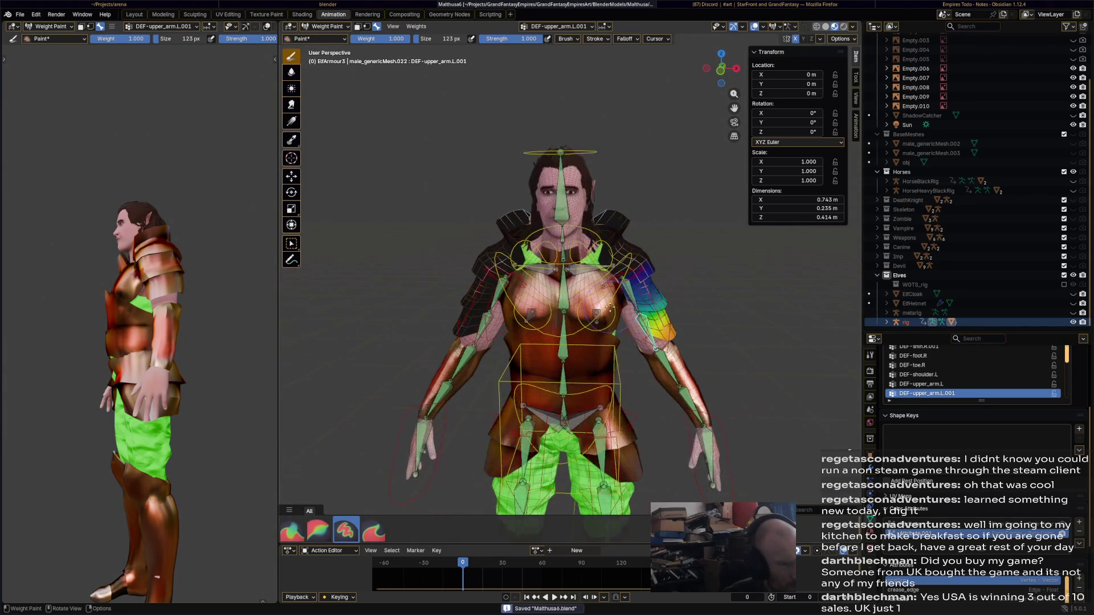
- Test-twist the chest and head bones, then undo both rotations
left_click(621, 255, "ctrl")
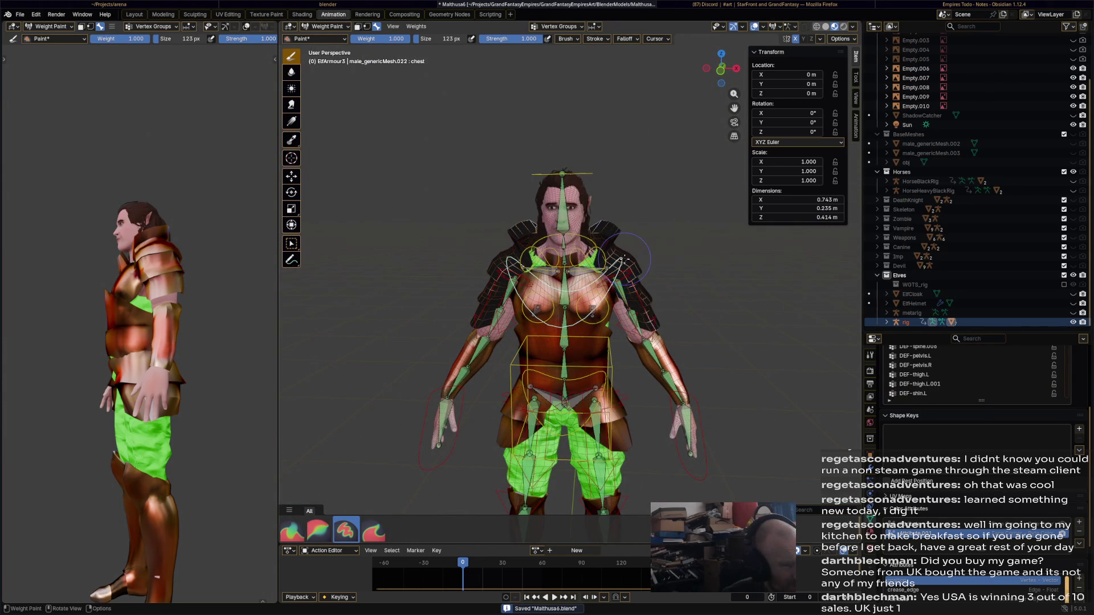
key("r")
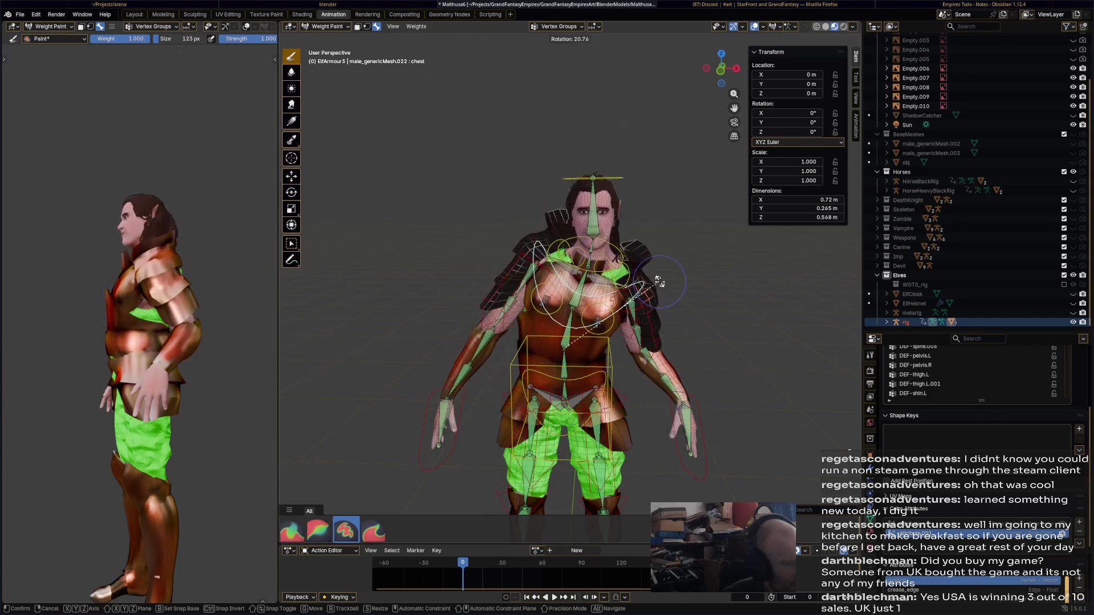
left_click(590, 217)
key("ctrl+z")
left_click(587, 174, "ctrl")
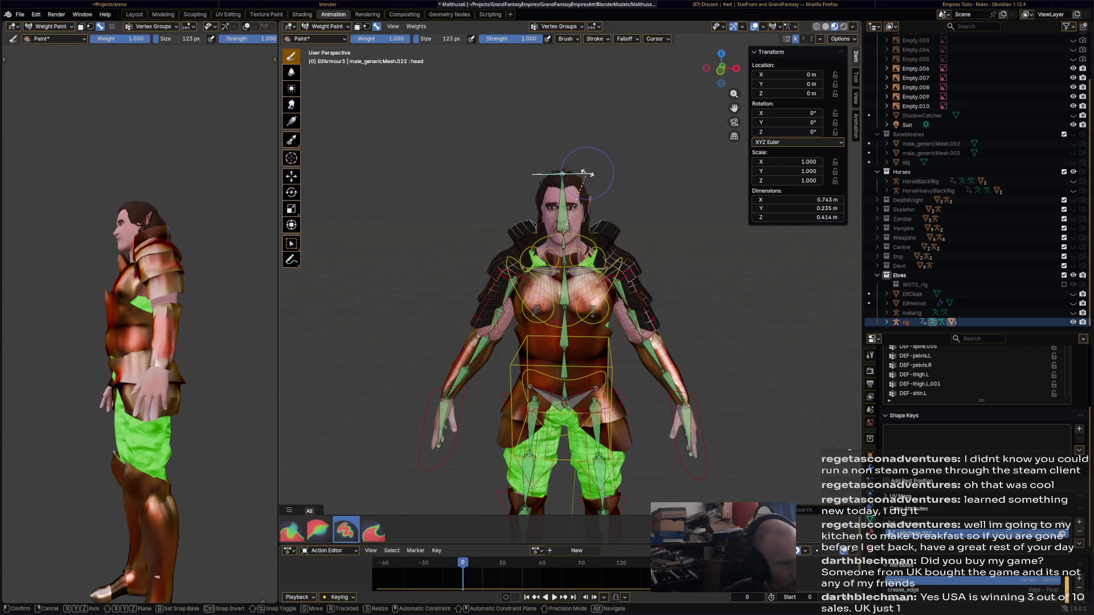
key("r")
left_click(662, 253)
key("ctrl+z")
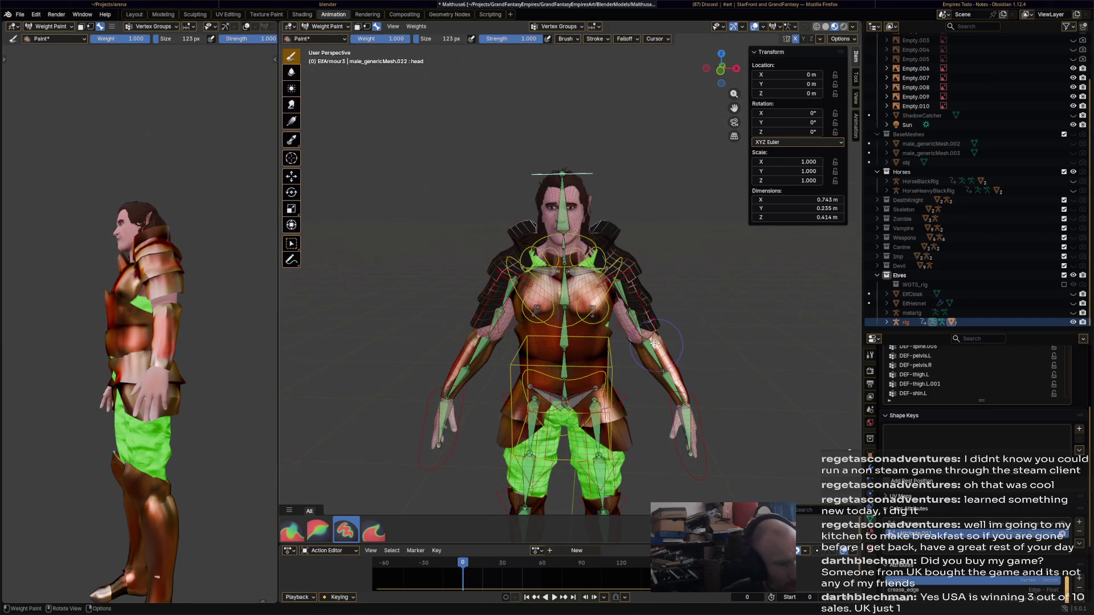
- Move the right hand IK control up and outward and show the DEF-hand.R weights
left_click(697, 434, "ctrl")
key("g")
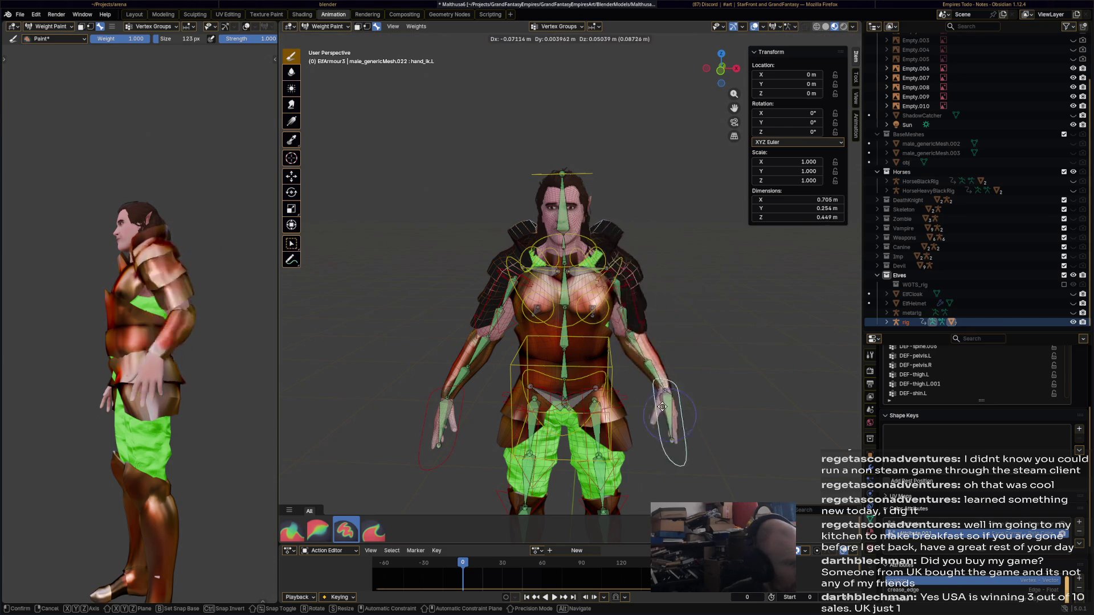
right_click(766, 353)
left_click(458, 445, "ctrl")
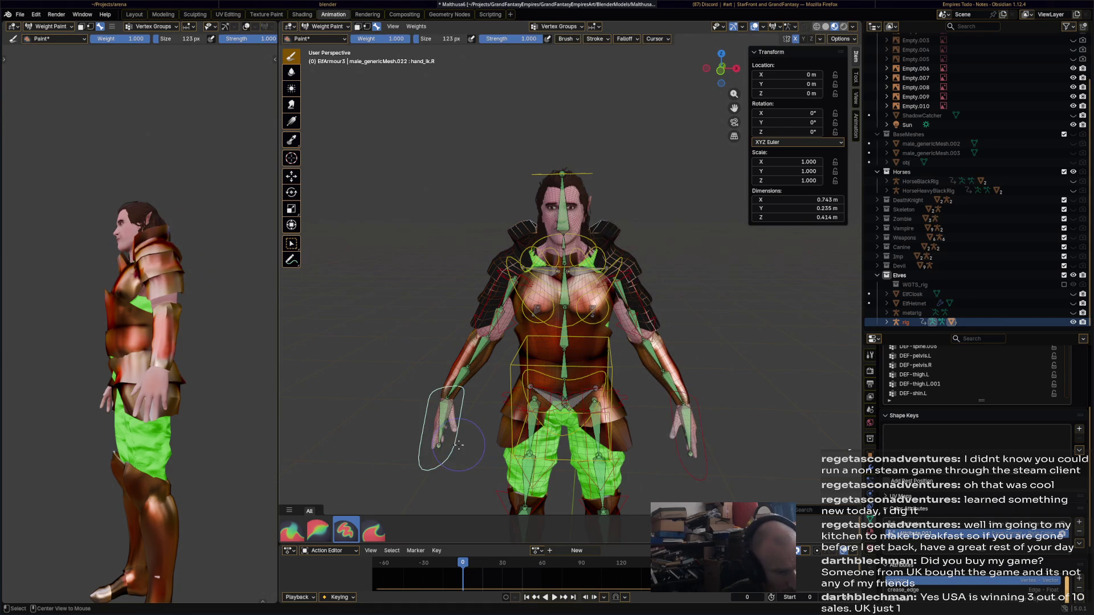
key("g")
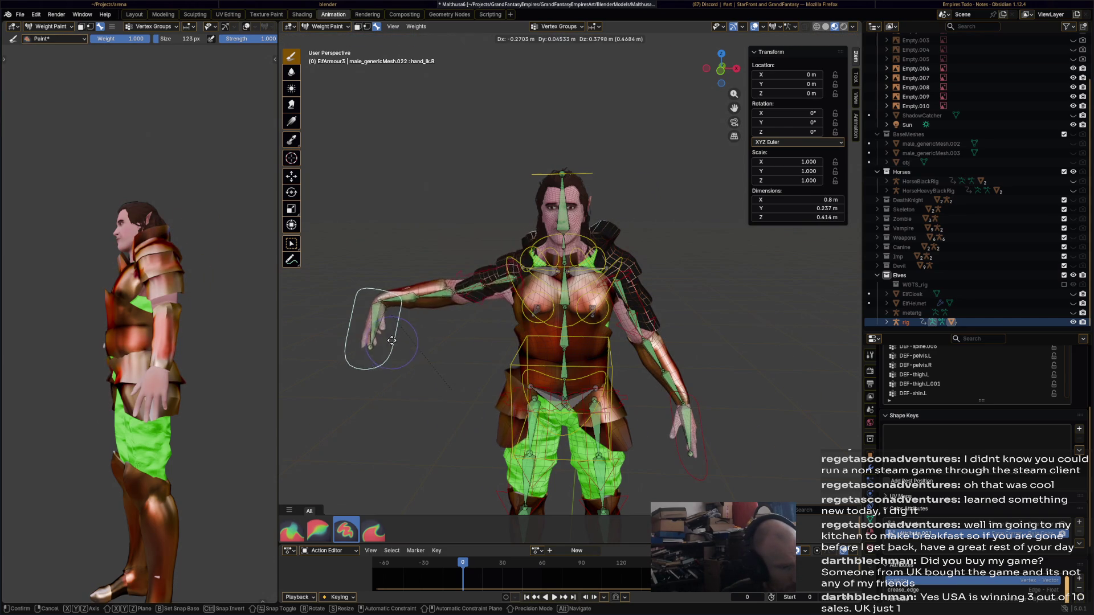
left_click(398, 350)
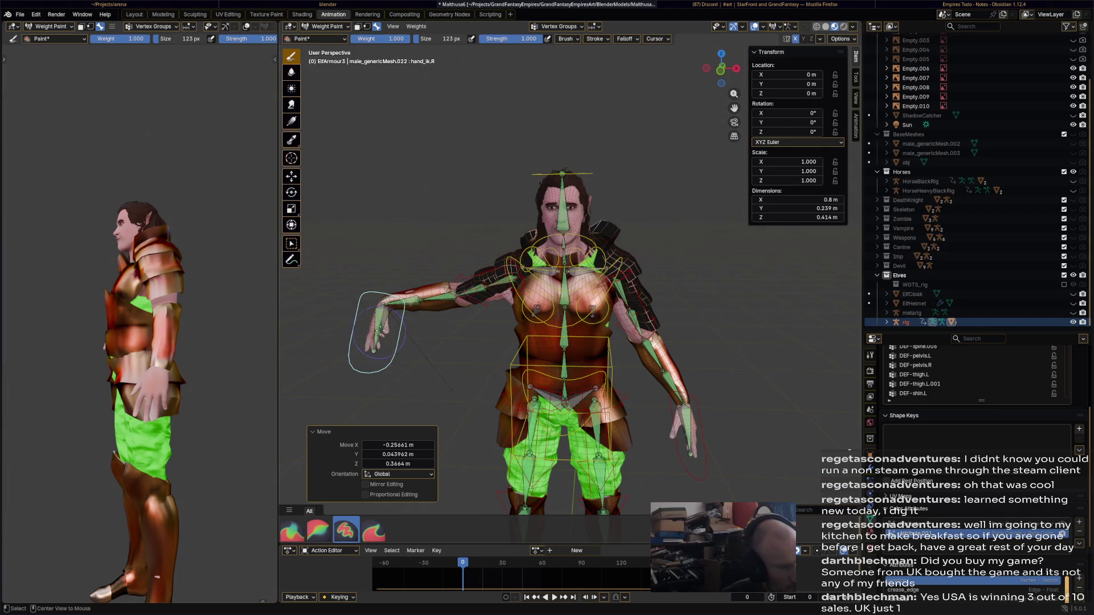
left_click(376, 329, "ctrl")
middle_click_drag(376, 329, 416, 272, "shift")
- In Object Mode, select the rig with ElfArmour2 as the active object
left_click(336, 26)
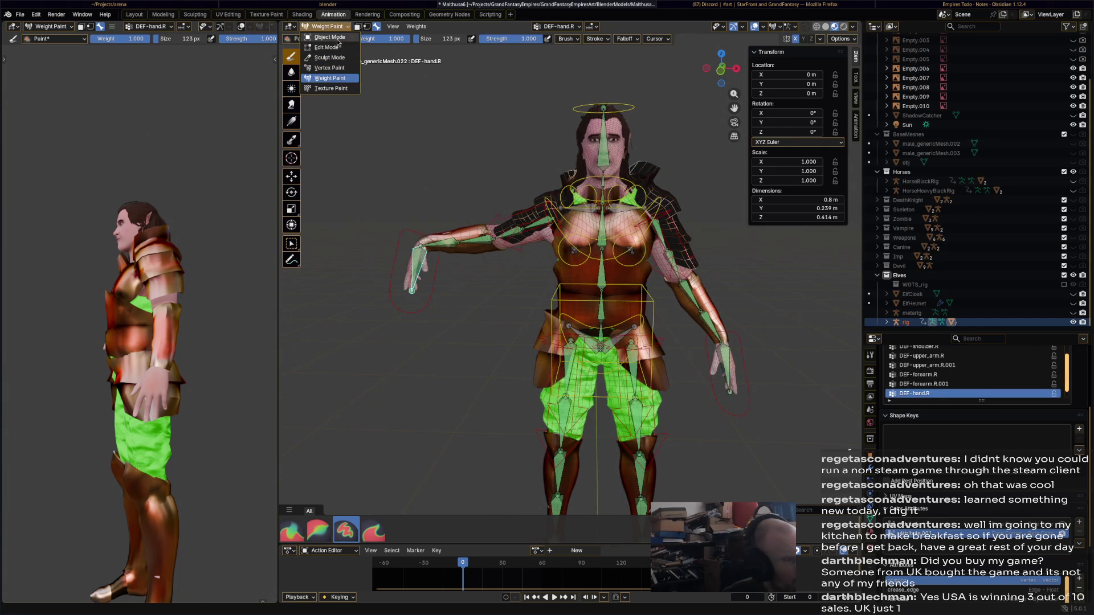
left_click(334, 38)
left_click(551, 329)
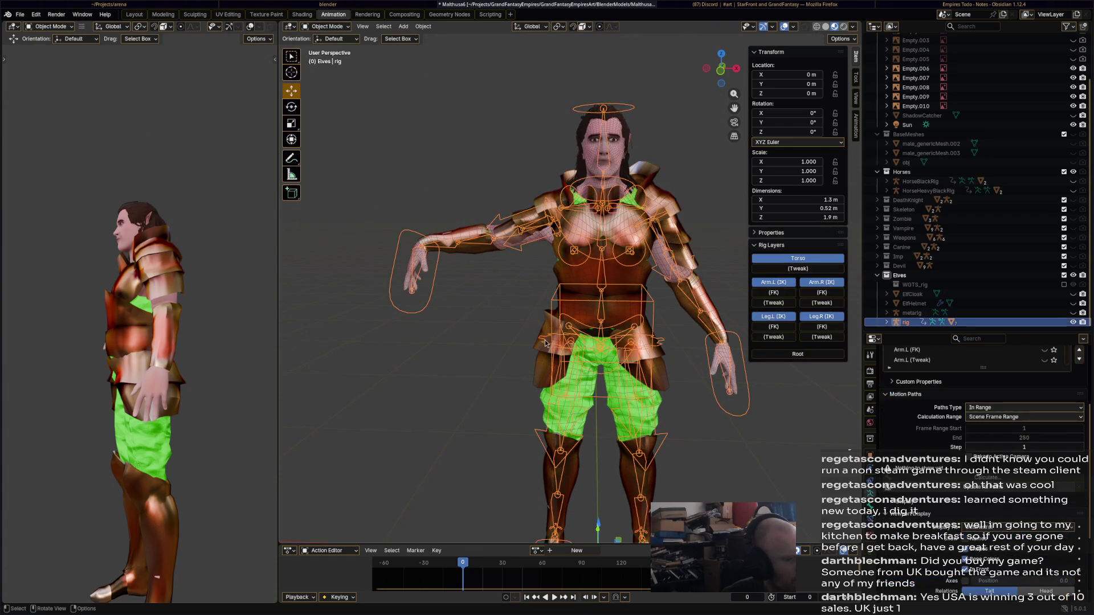
left_click(547, 331)
left_click(555, 305)
left_click(548, 321)
- Put ElfArmour2 into Weight Paint and show the DEF-forearm.R and DEF-hand.R weights
left_click(315, 29)
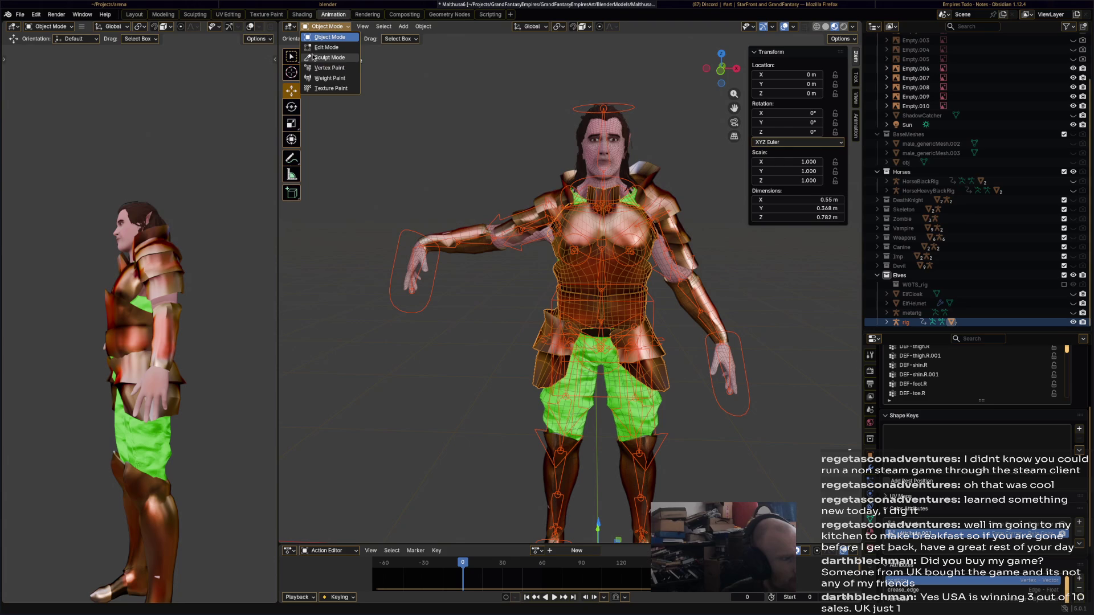
left_click(324, 69)
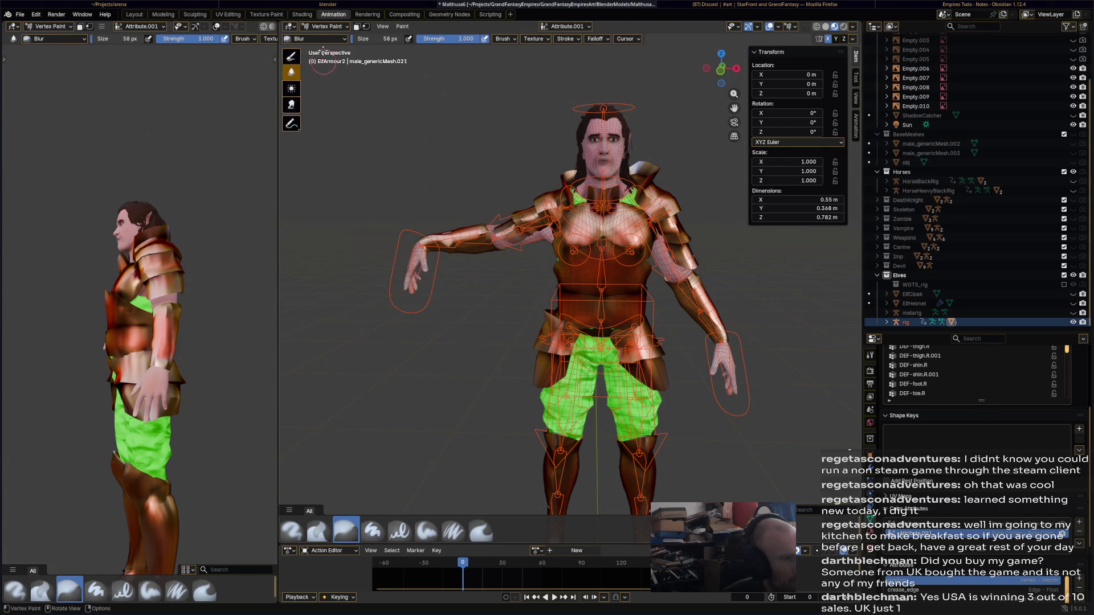
left_click(326, 29)
left_click(330, 78)
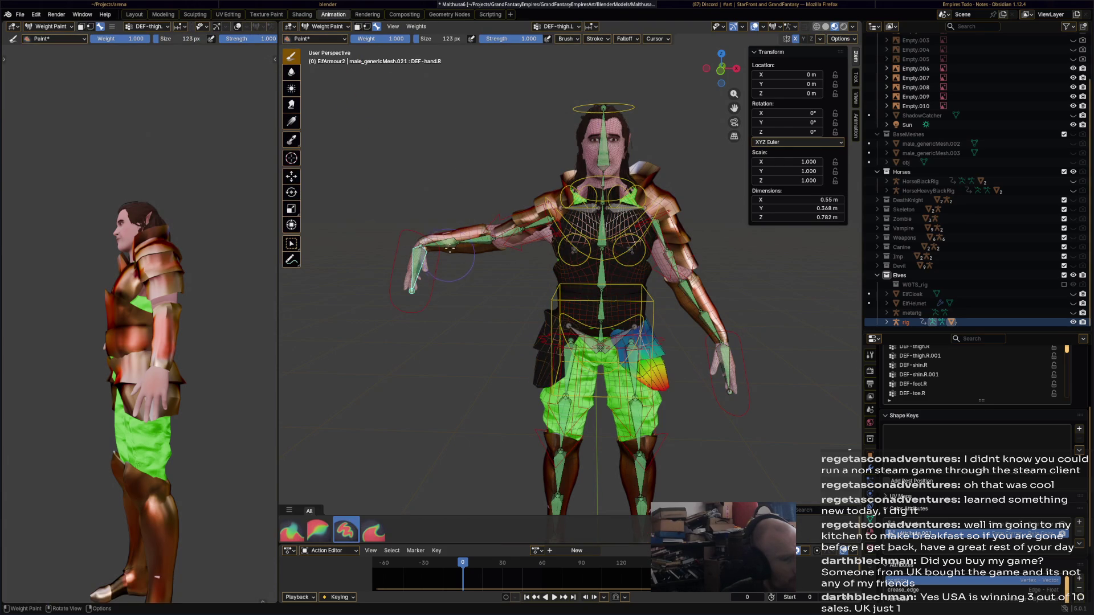
left_click(448, 246, "ctrl")
left_click(419, 262, "ctrl")
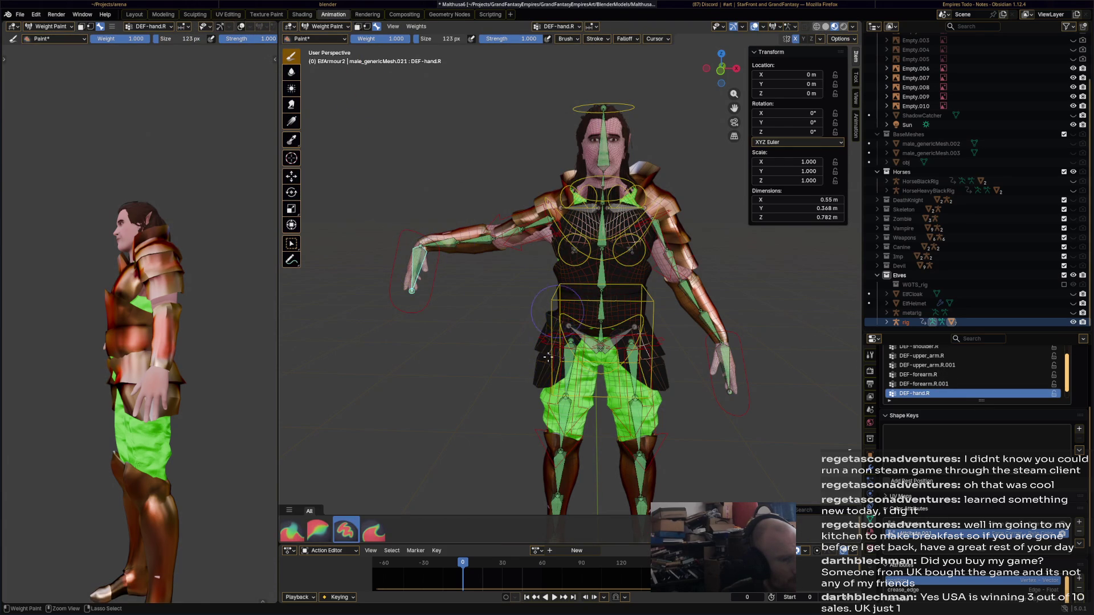
- Orbit around the character to review the right forearm weights from back and front
middle_click_drag(548, 357, 597, 379)
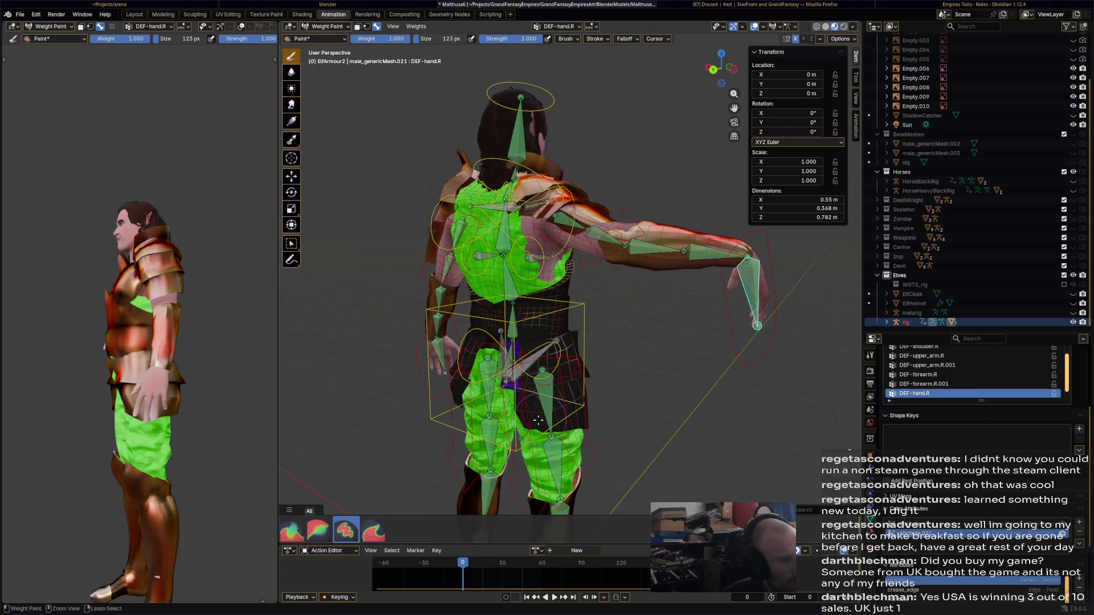
middle_click_drag(508, 348, 490, 370)
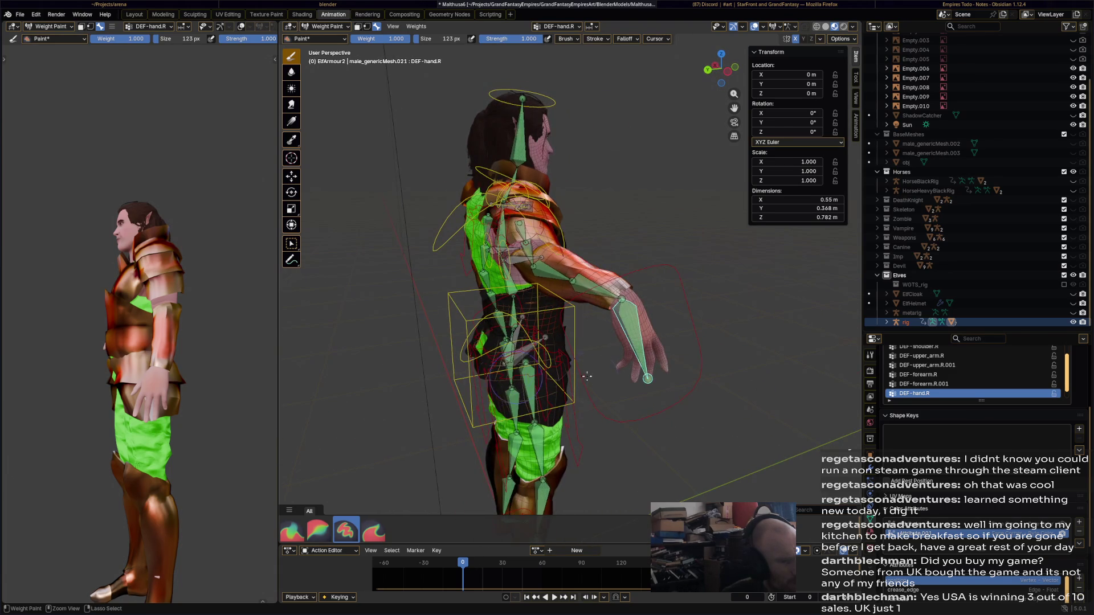
mouse_move(587, 375)
middle_mouse_down()
mouse_move(459, 371)
mouse_move(454, 277)
mouse_move(523, 330)
middle_mouse_up()
left_click(450, 251, "ctrl")
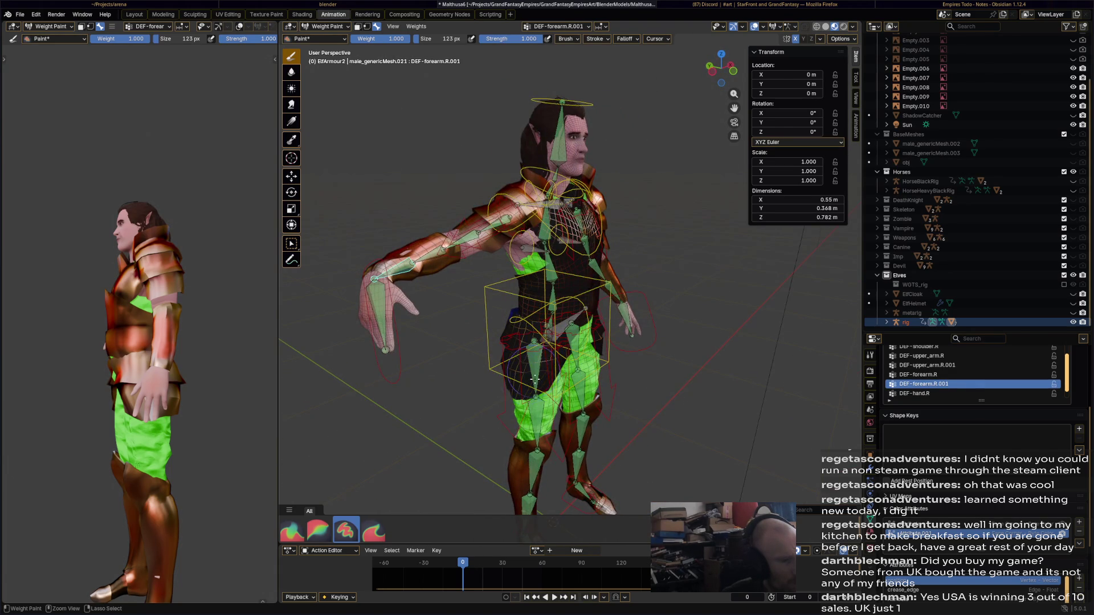
mouse_move(534, 379)
middle_mouse_down()
mouse_move(393, 383)
mouse_move(809, 399)
mouse_move(735, 417)
middle_mouse_up()
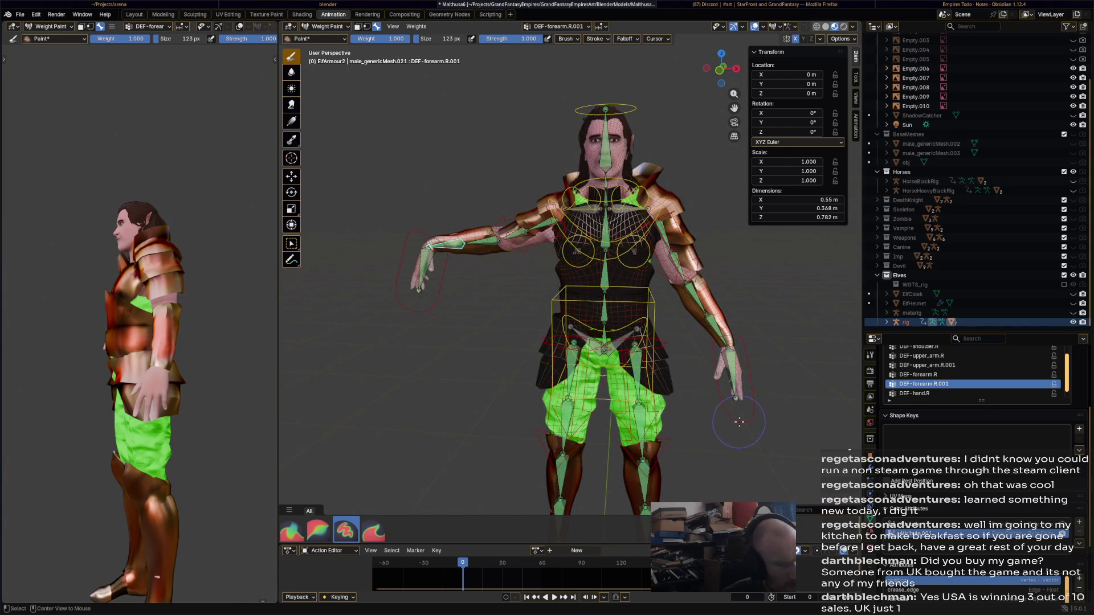
- Move the left hand IK control up and outward, then save the file
left_click(750, 421, "ctrl")
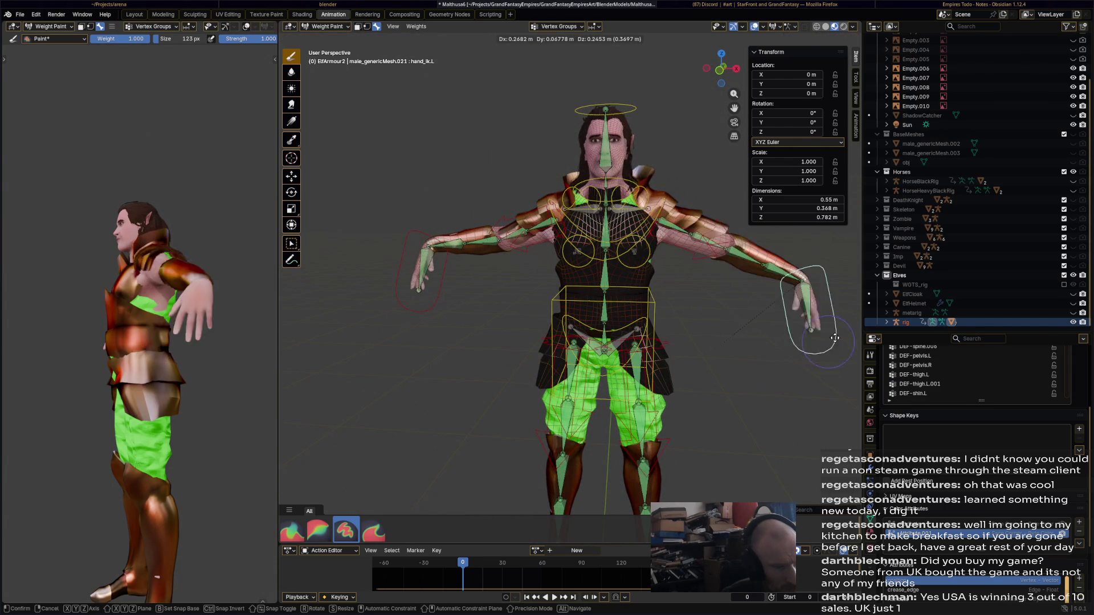
left_click(715, 414)
key("ctrl+s")
middle_click_drag(630, 386, 722, 401)
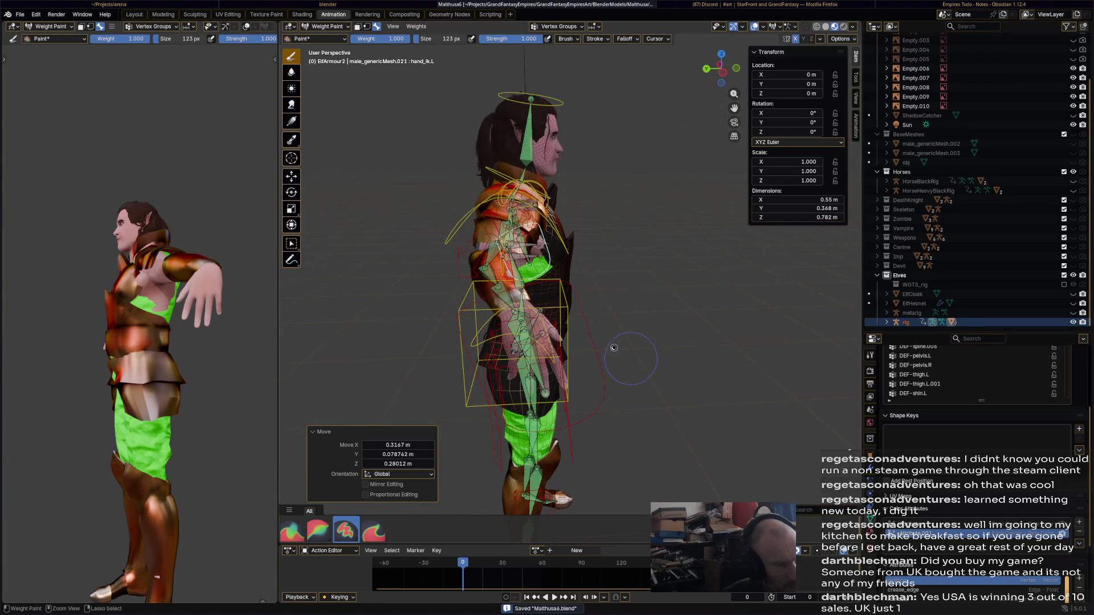
middle_click_drag(613, 348, 587, 330)
left_click(341, 29)
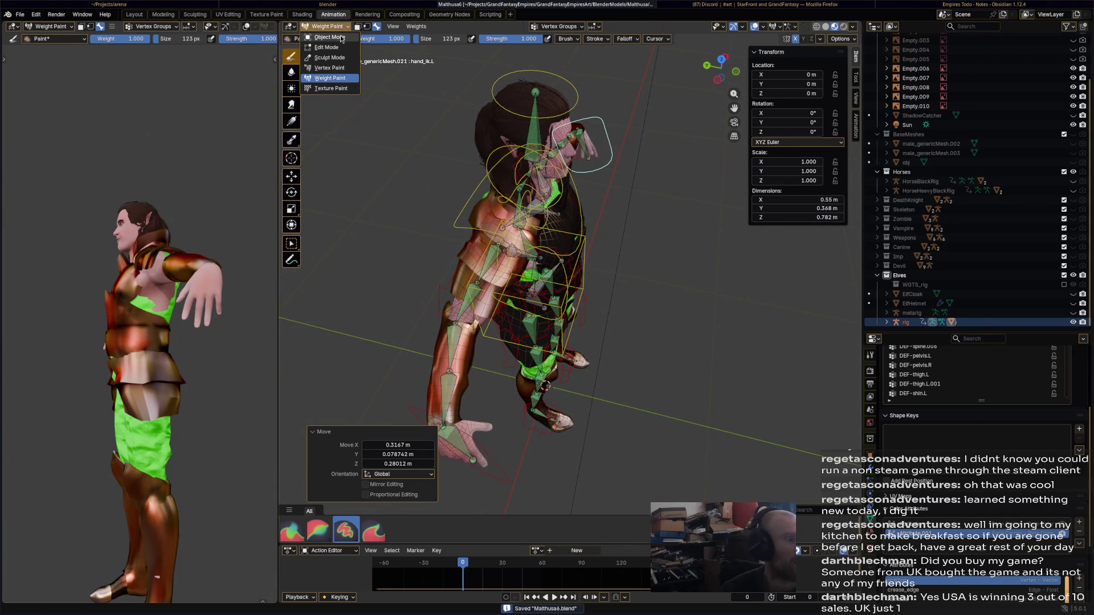
- Return to Object Mode, look over the elf, and save
left_click(341, 37)
scroll(369, 237, "down", 5)
middle_click_drag(415, 254, 353, 219)
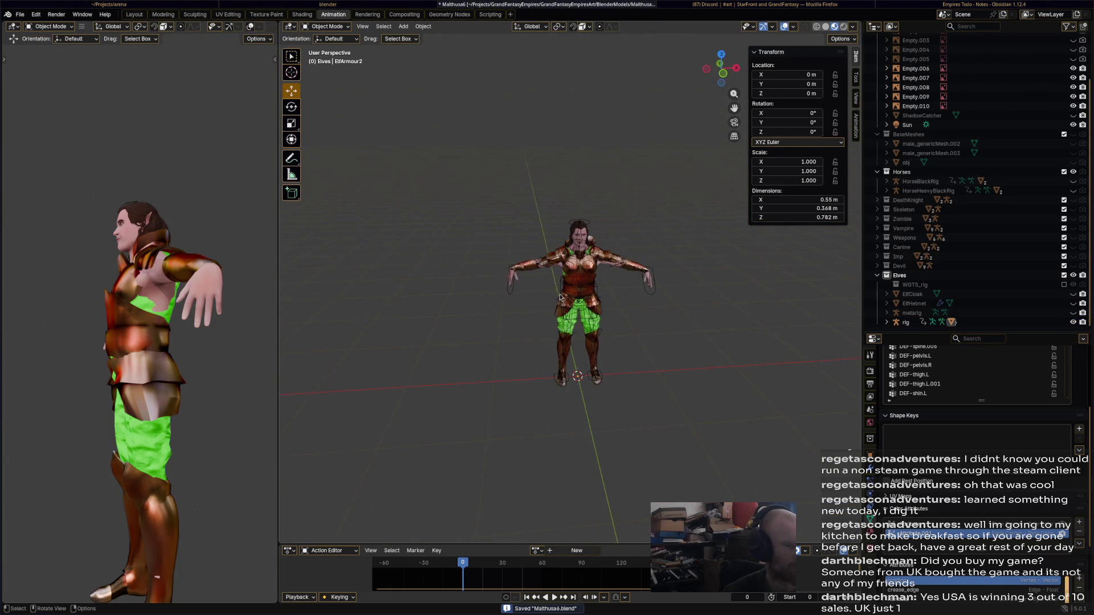
scroll(560, 297, "up", 5)
middle_click_drag(648, 279, 652, 206)
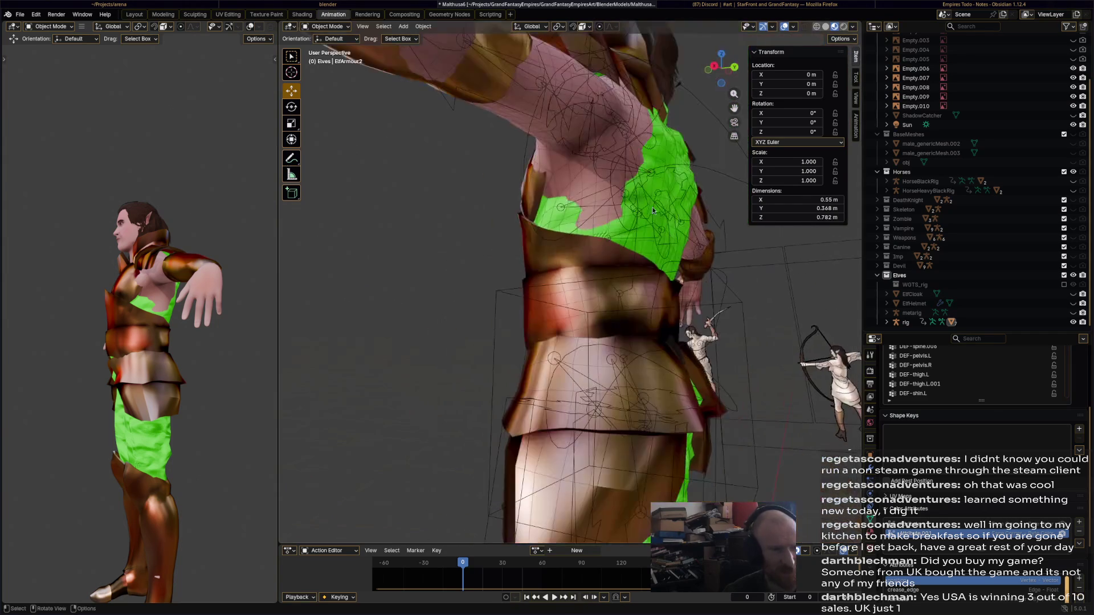
scroll(583, 203, "down", 5)
middle_click_drag(583, 203, 621, 315)
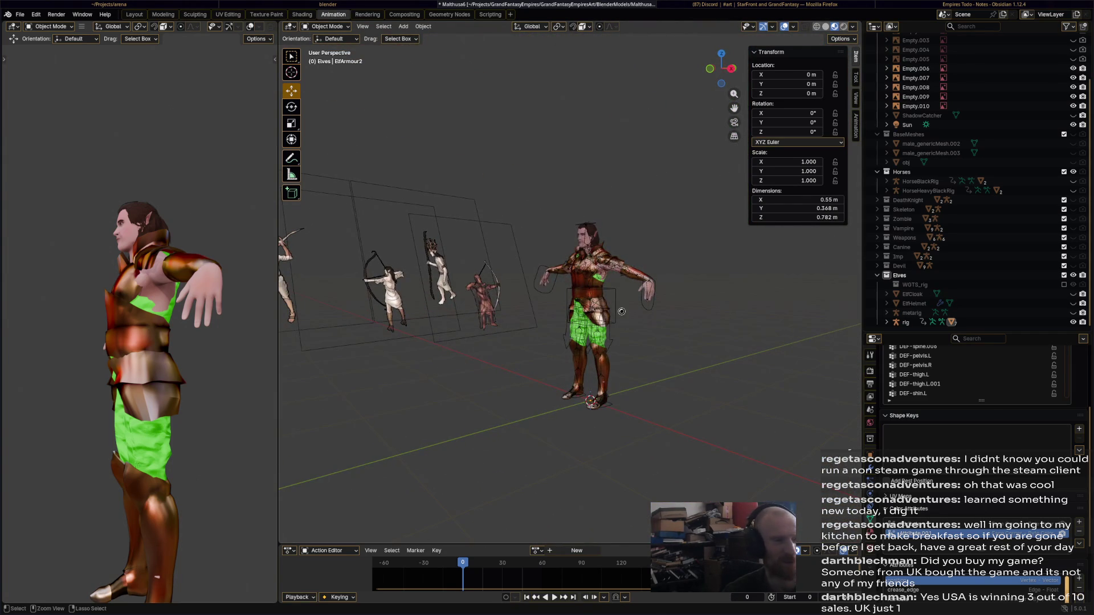
key("ctrl+s")
- Briefly show the ElfHelmet, save, then hide it again
middle_click_drag(514, 312, 626, 273)
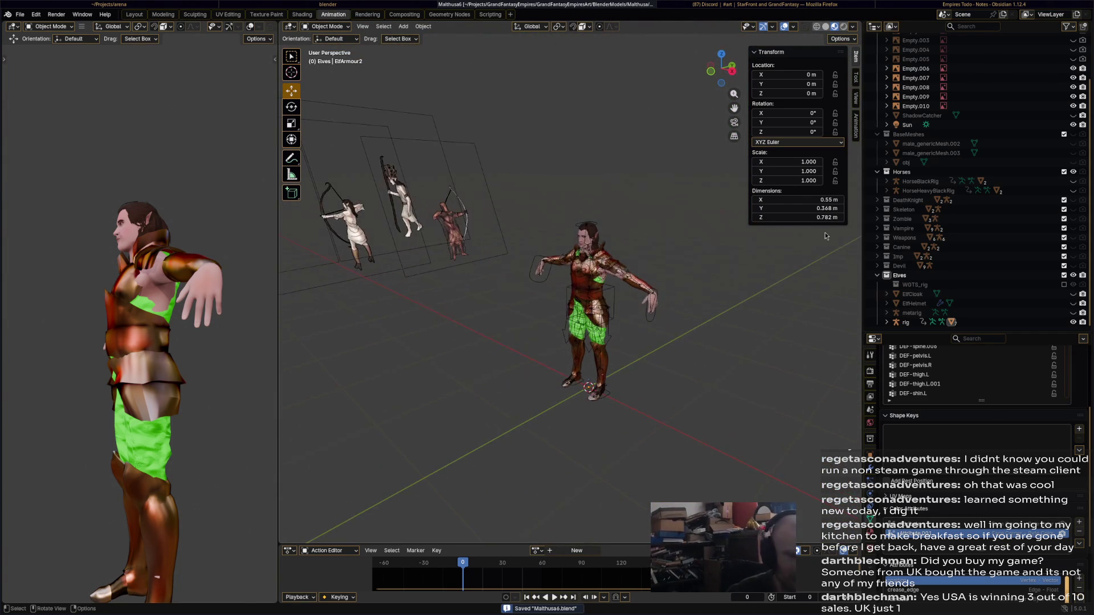
middle_click_drag(641, 225, 482, 126)
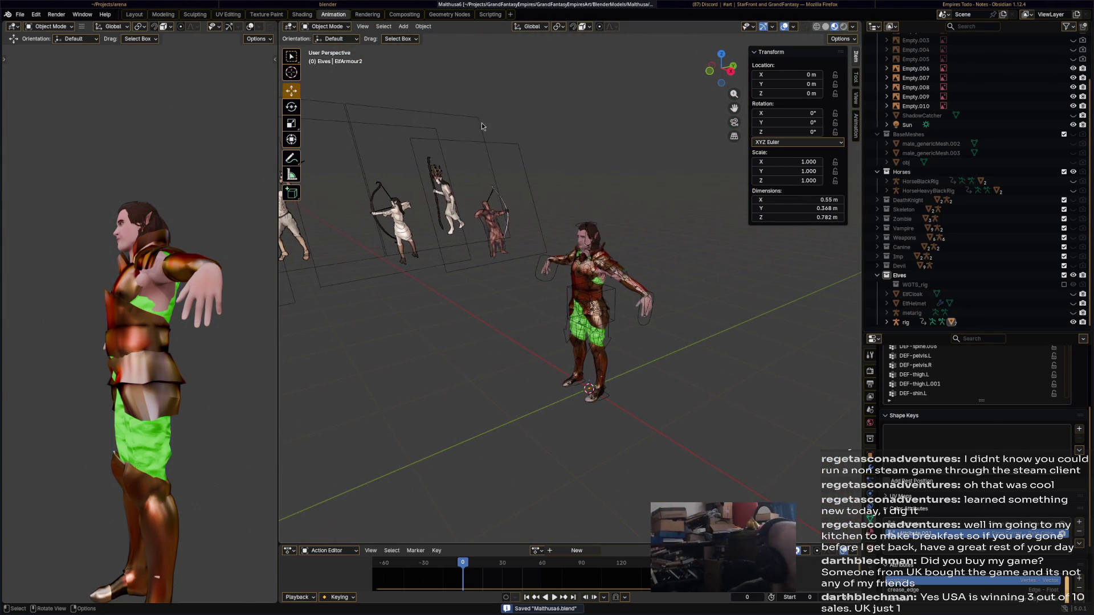
middle_click_drag(581, 149, 628, 182)
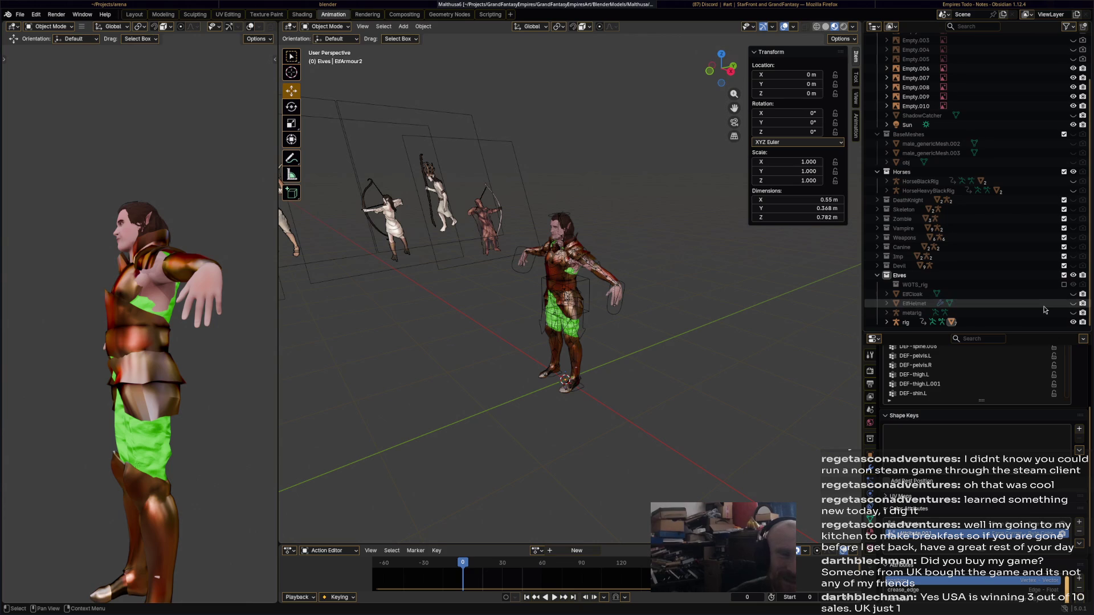
left_click(1073, 308)
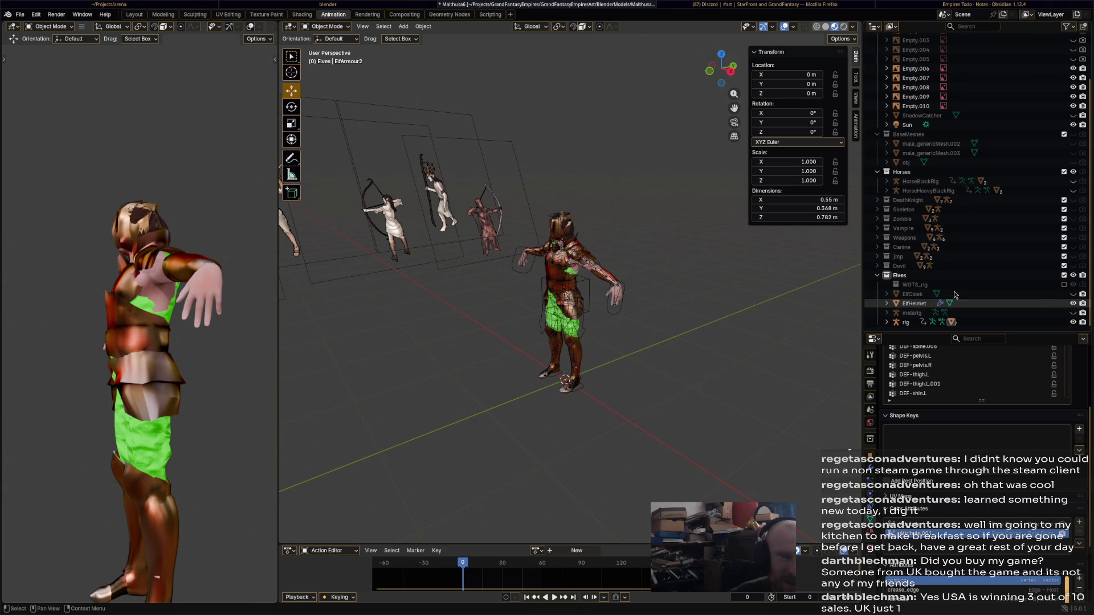
middle_click_drag(638, 239, 606, 235)
key("ctrl+s")
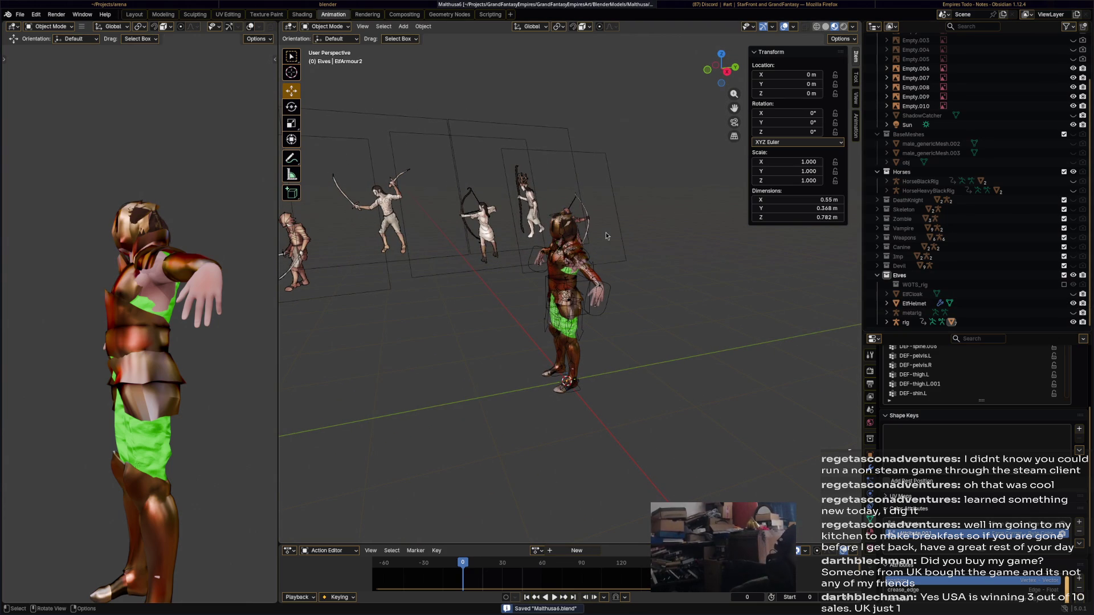
left_click(1073, 303)
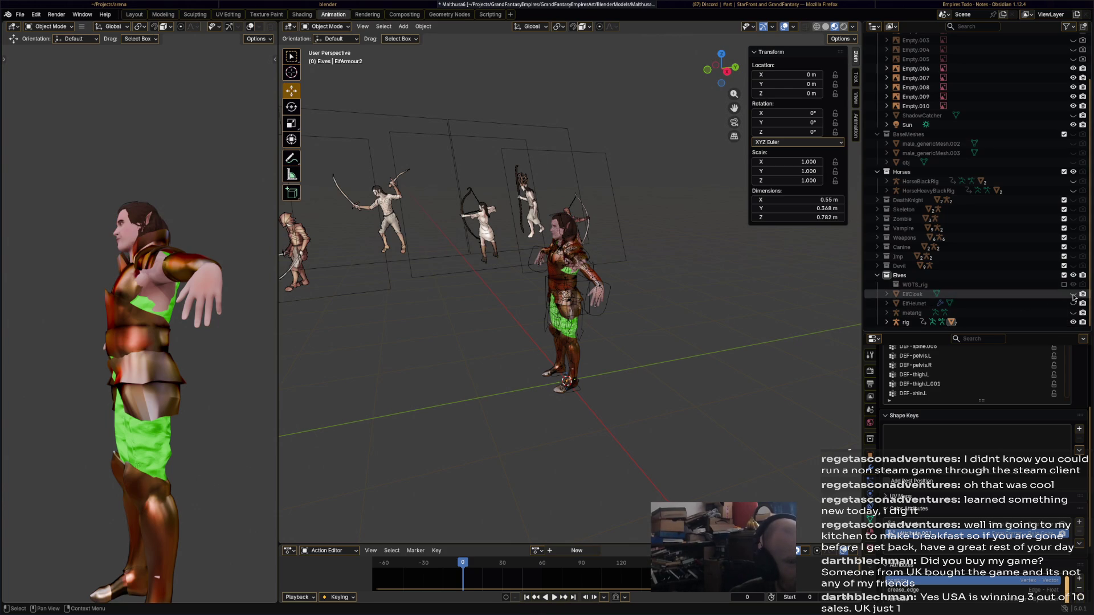
- Unhide the ElfCloak and select it
left_click(1073, 294)
middle_click_drag(655, 274, 606, 286)
left_click(588, 266)
scroll(588, 267, "up", 2)
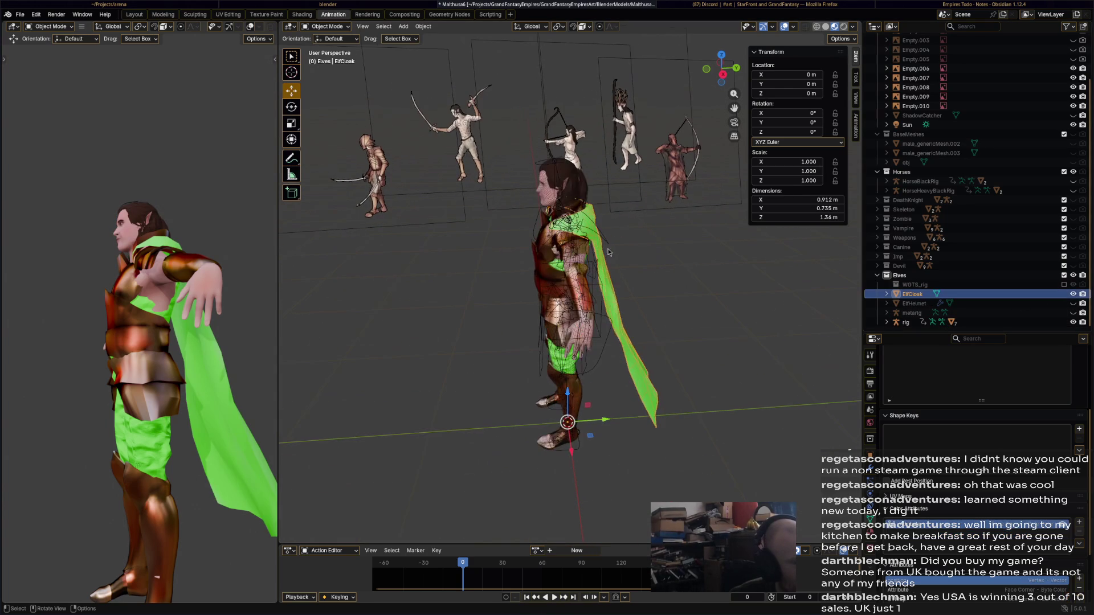
- Show the metarig, hide the rig's control shapes, and select the metarig
left_click(1073, 313)
middle_click_drag(433, 108, 385, 115)
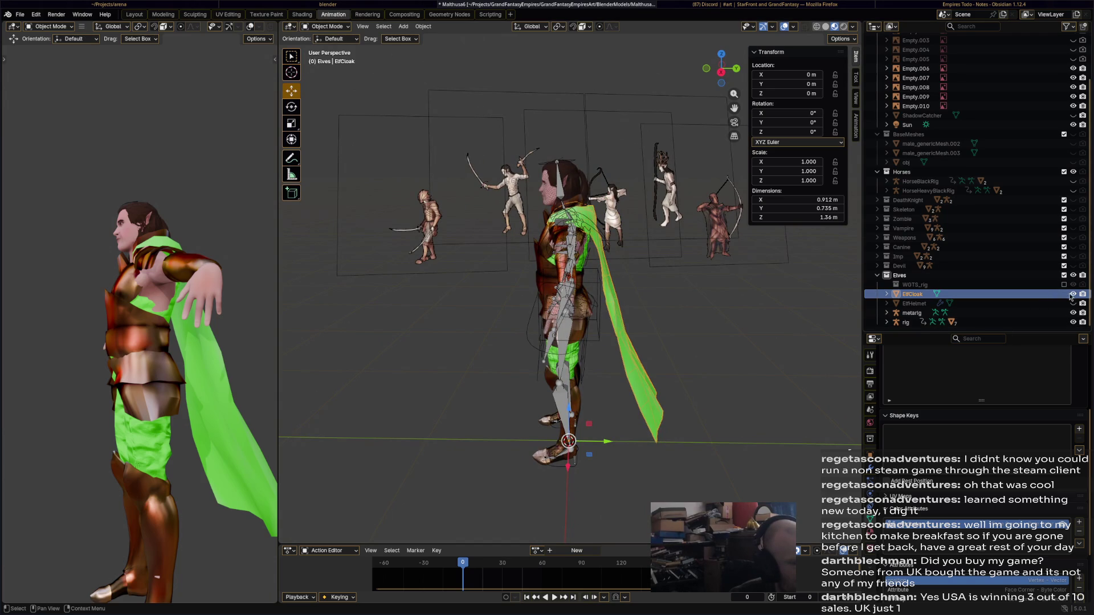
left_click(676, 238)
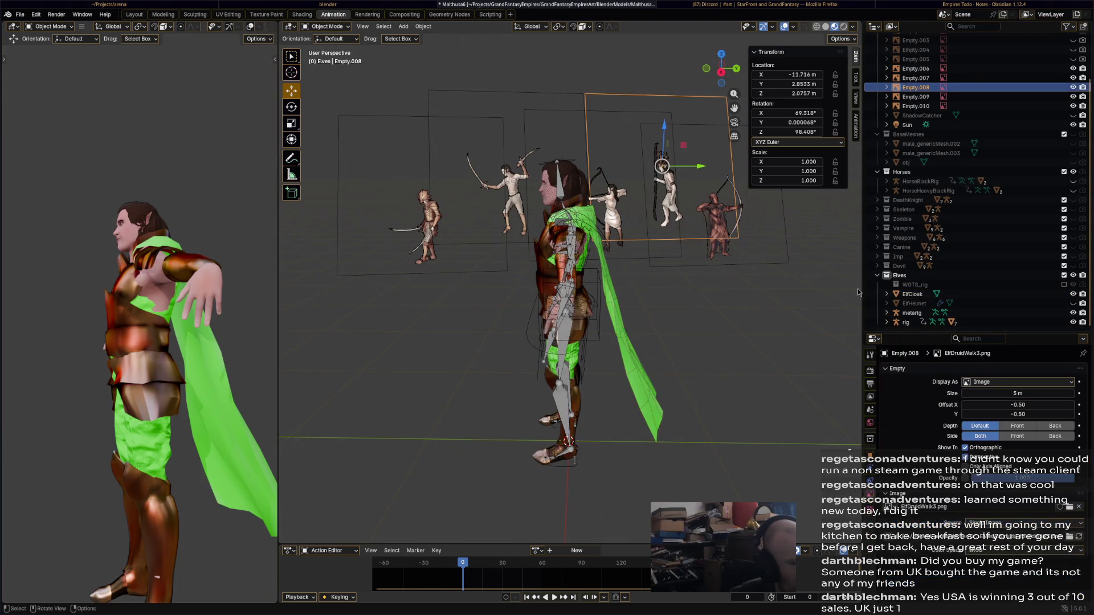
left_click(1074, 323)
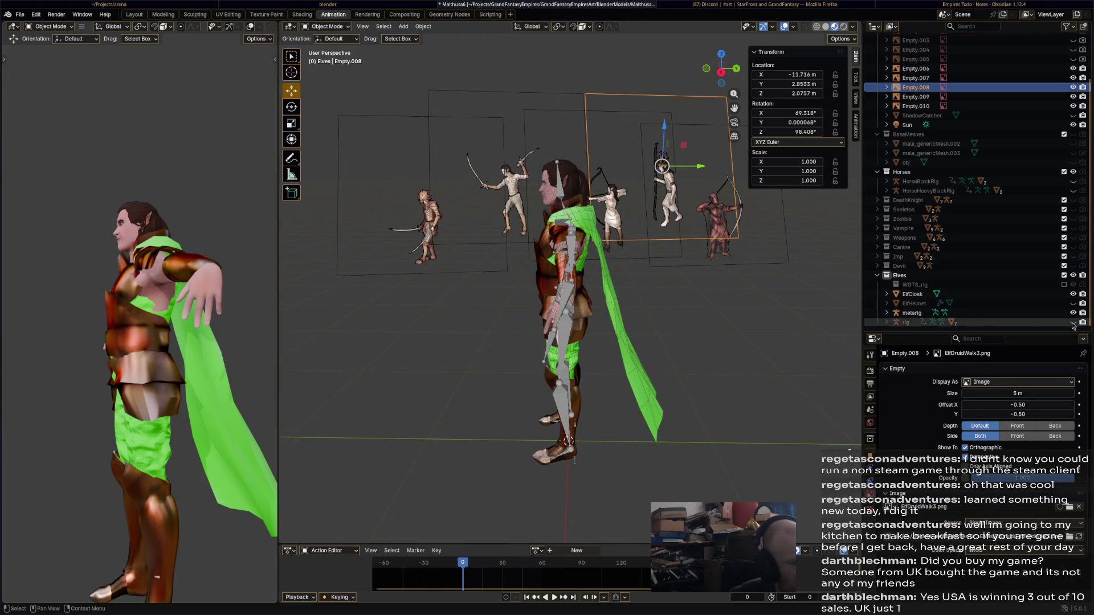
left_click(576, 243)
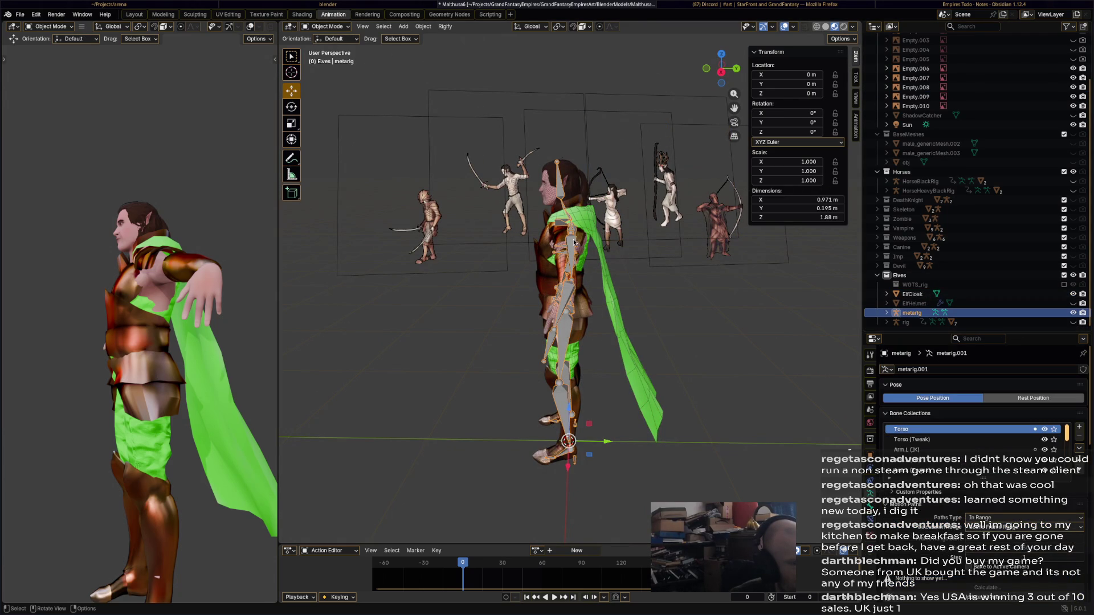
- Save the file and switch the metarig into Edit Mode
key("ctrl+s")
left_click(339, 26)
left_click(342, 48)
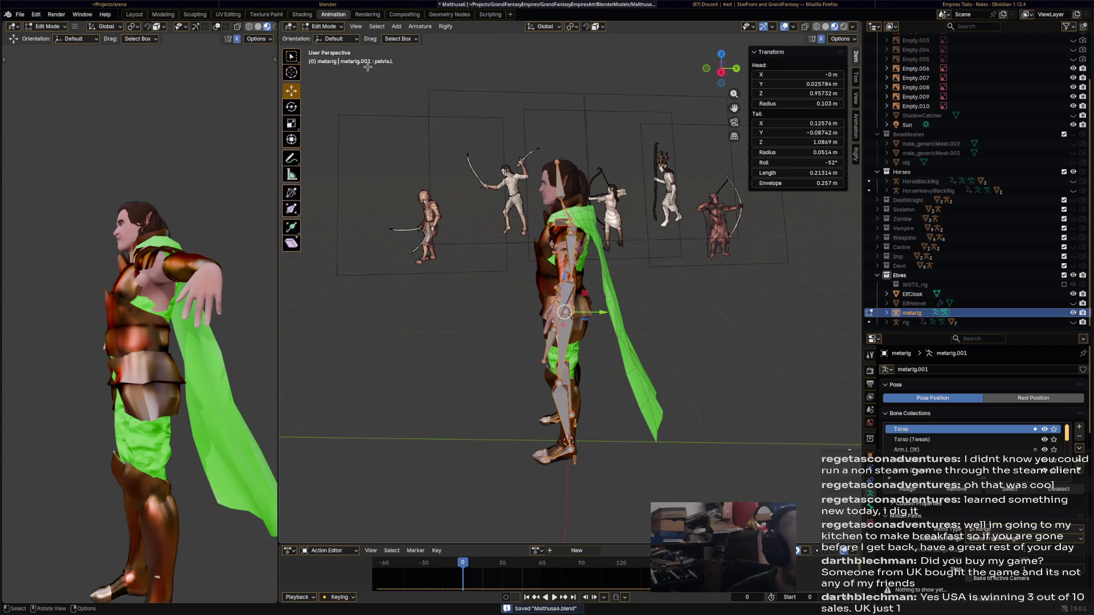
- Add the spines.basic_tail sample through Rigify's Add Metarig Sample
left_click(445, 27)
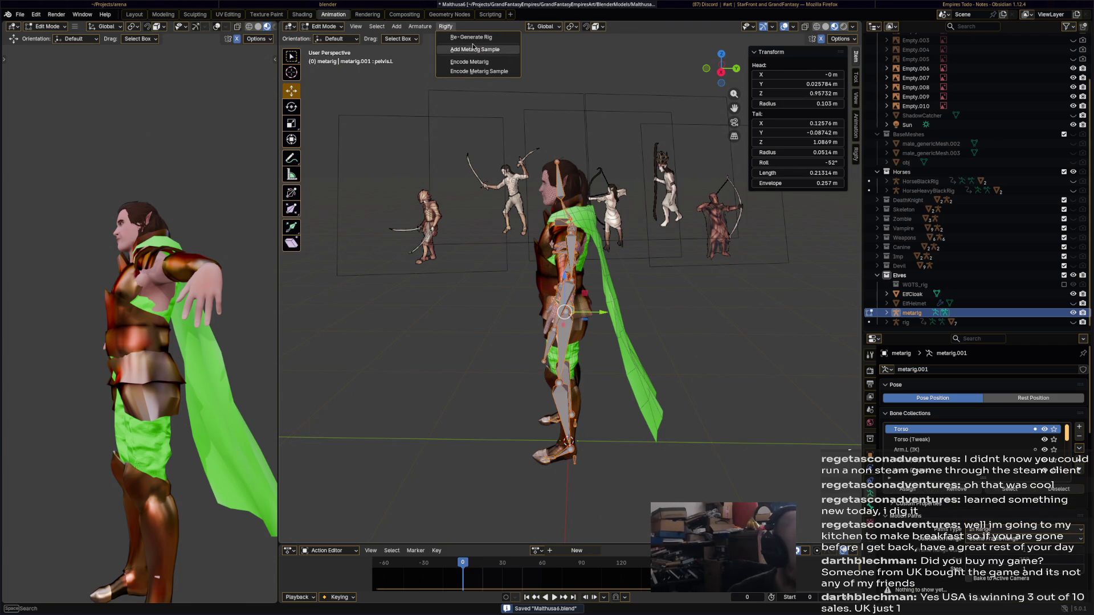
left_click(482, 50)
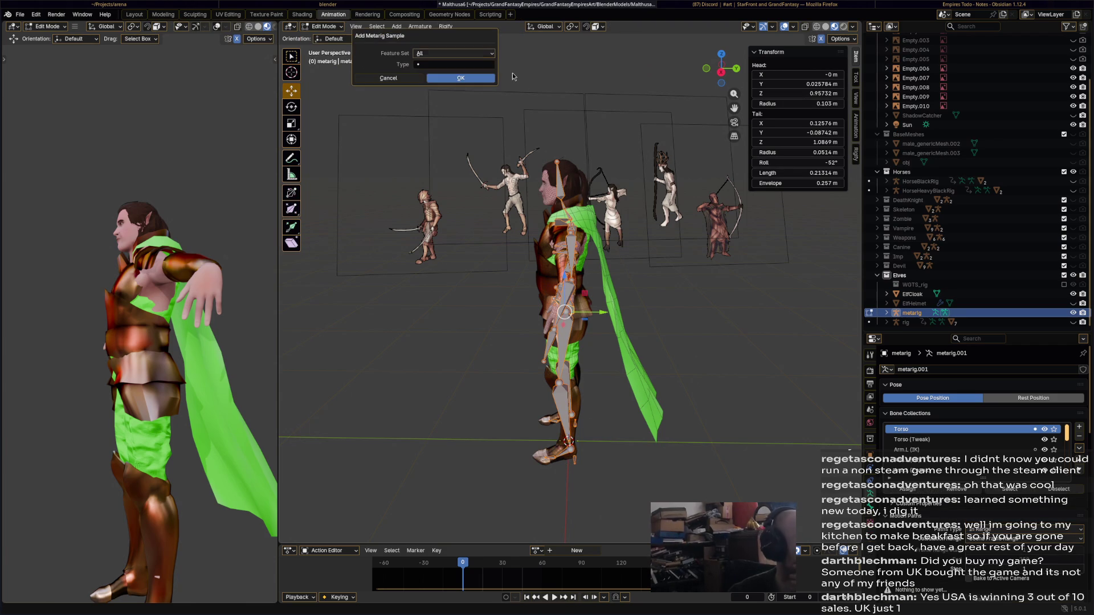
left_click(459, 65)
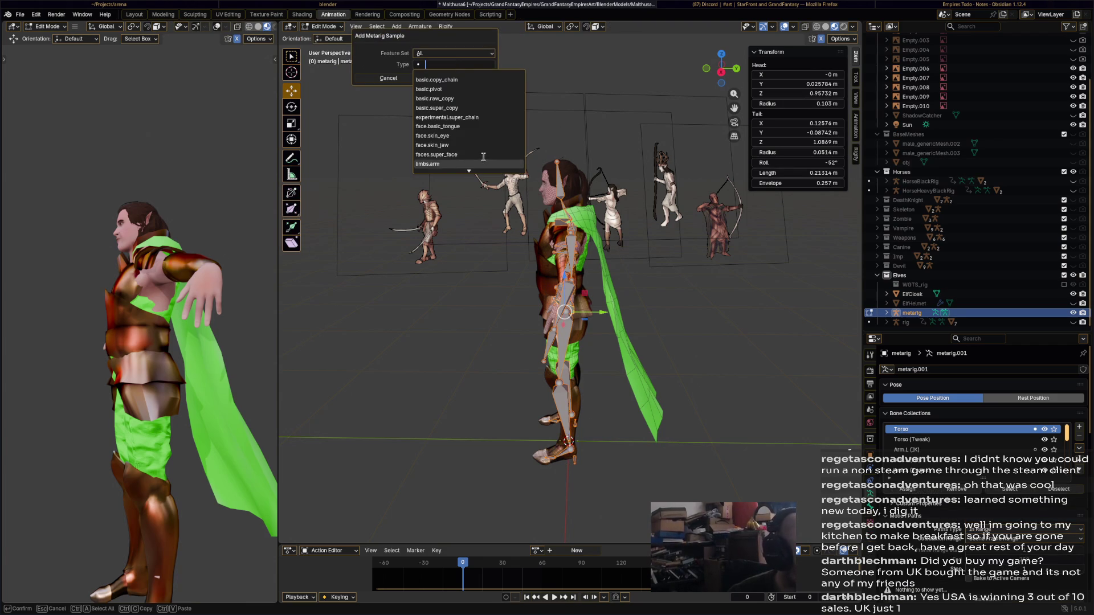
scroll(483, 157, "down", 2)
scroll(483, 157, "down", 5)
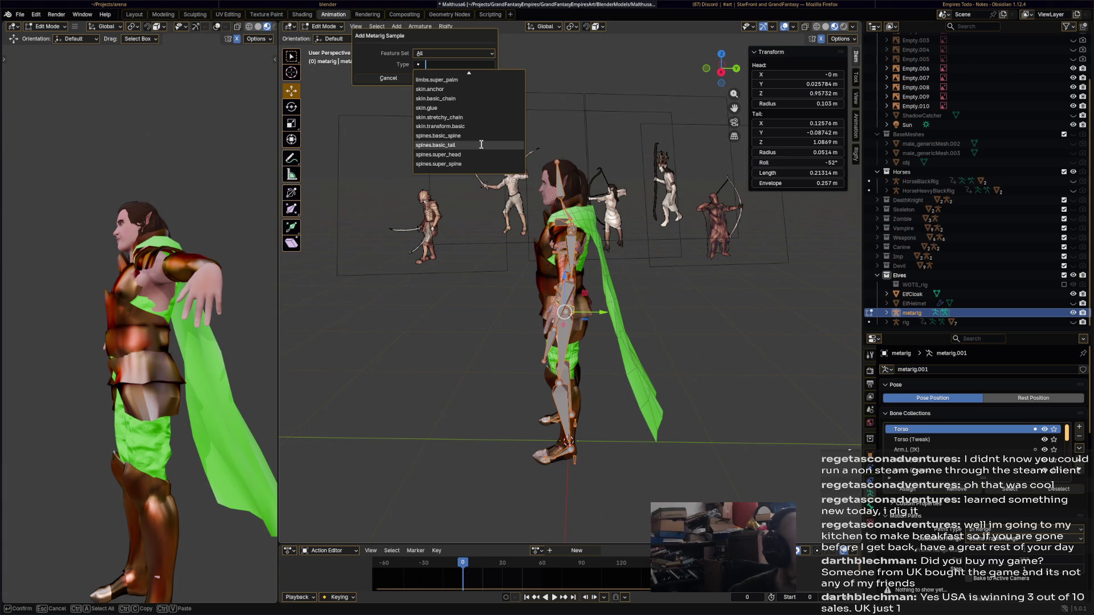
left_click(481, 144)
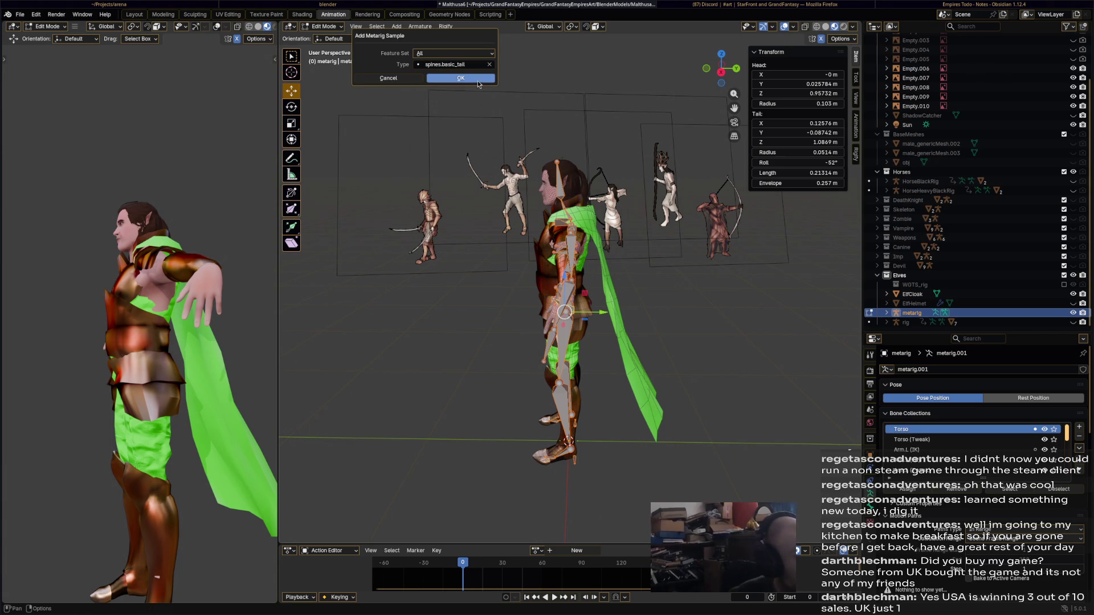
left_click(459, 78)
- Move the tail chain behind the elf, rotate it -30°, scale it about fourfold, then lower it
left_click_drag(614, 331, 689, 324)
key("r")
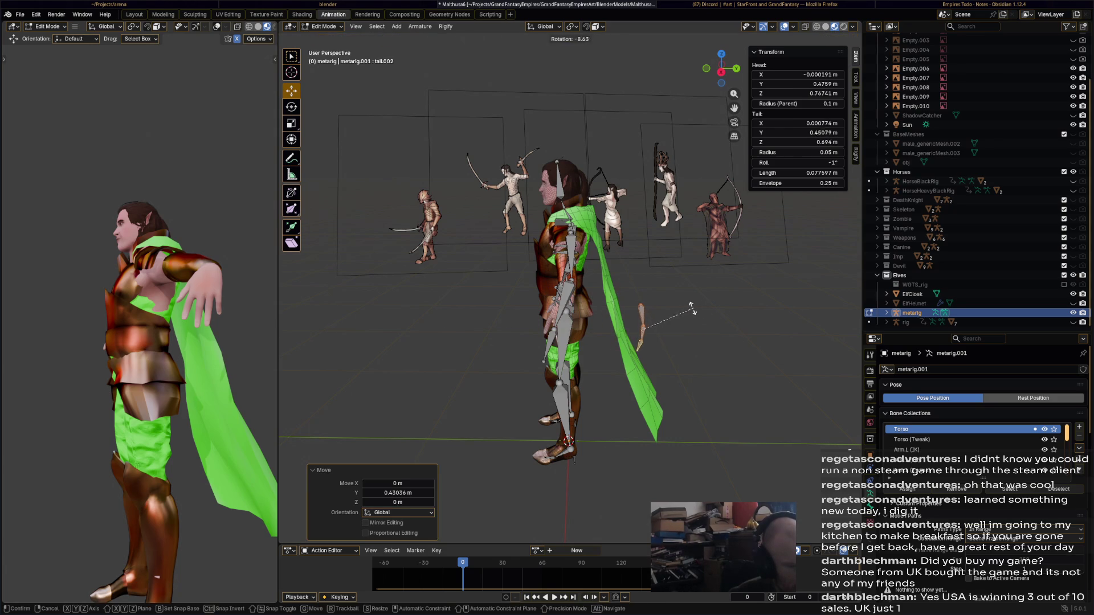
left_click(668, 306)
key("s")
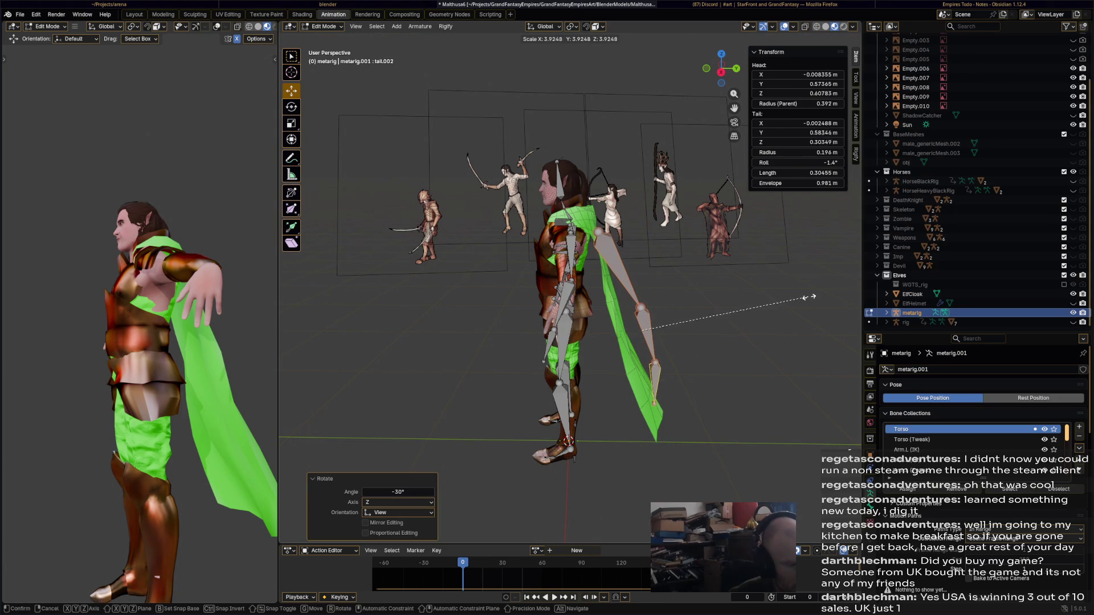
left_click(812, 296)
mouse_move(812, 296)
middle_mouse_down()
mouse_move(623, 314)
mouse_move(713, 287)
middle_mouse_up()
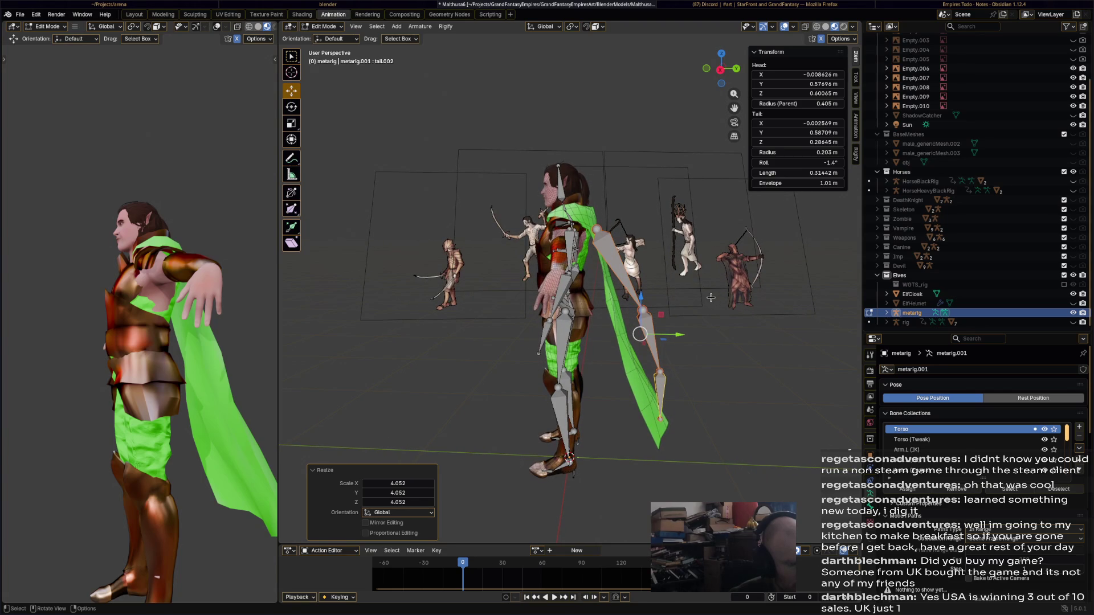
key("s")
left_click(701, 299)
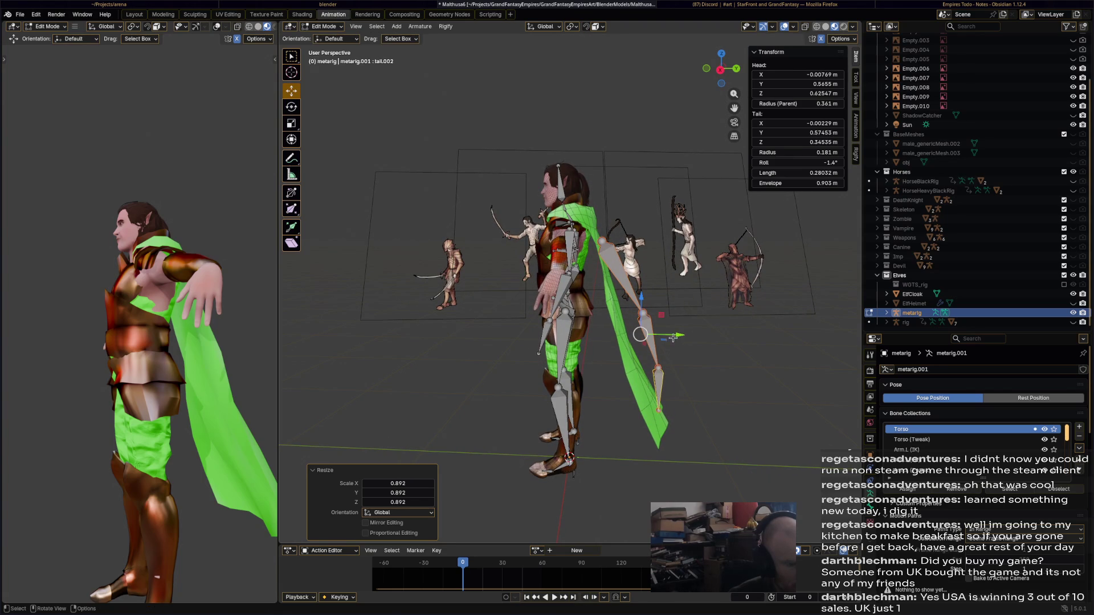
left_click_drag(643, 300, 643, 310)
mouse_move(643, 311)
middle_mouse_down()
mouse_move(596, 310)
mouse_move(678, 387)
middle_mouse_up()
- Shift two tail joints along Y so the chain follows the cloak's back
left_click(678, 386)
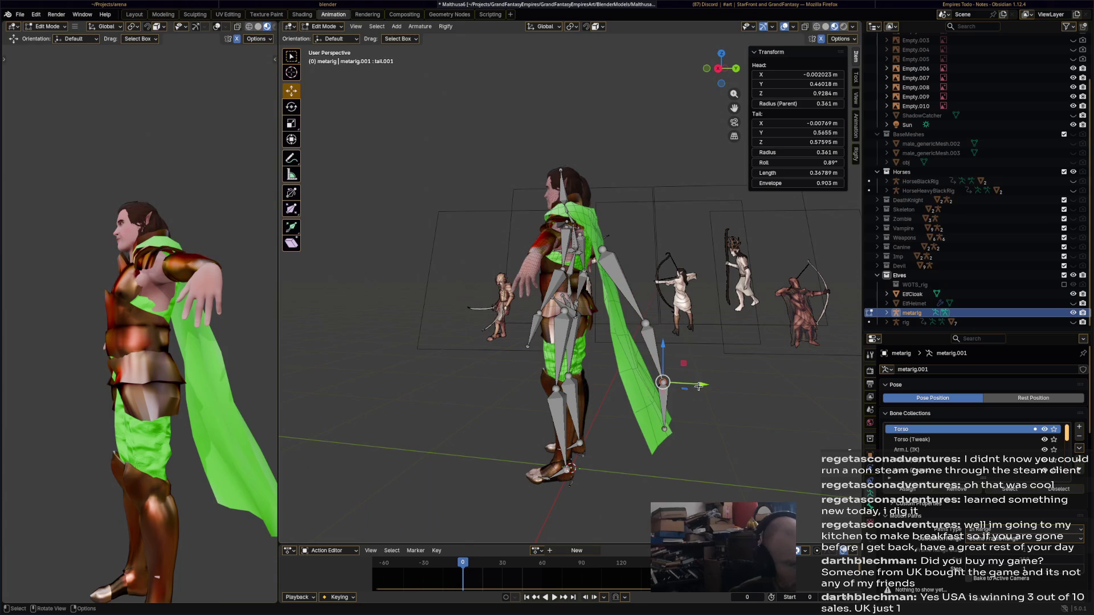
key("g")
key("y")
left_click(680, 381)
left_click(646, 322)
key("g")
key("y")
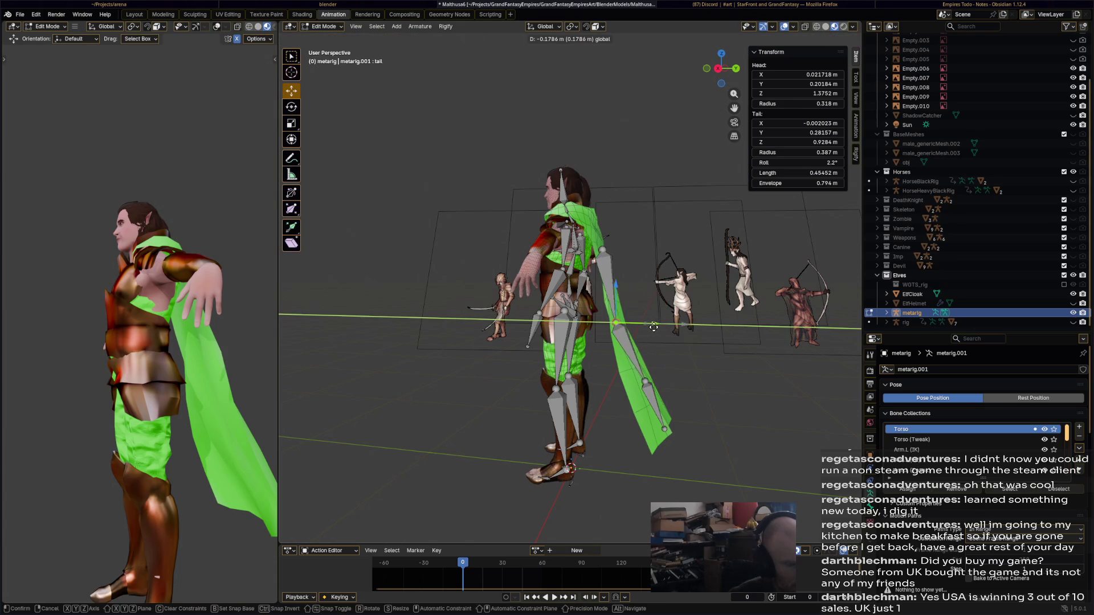
left_click(643, 290)
middle_click_drag(643, 290, 563, 306)
- Set the tail bones' head and tail X to 0 in the N panel, and save
left_click(576, 264)
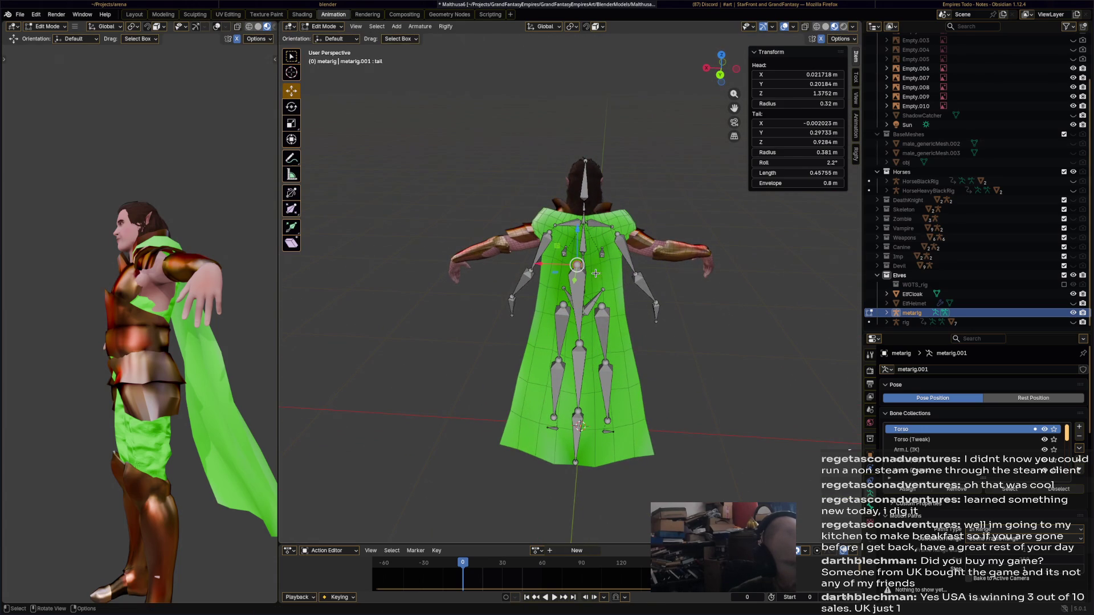
double_click(824, 75)
type("0")
key("Return")
double_click(824, 123)
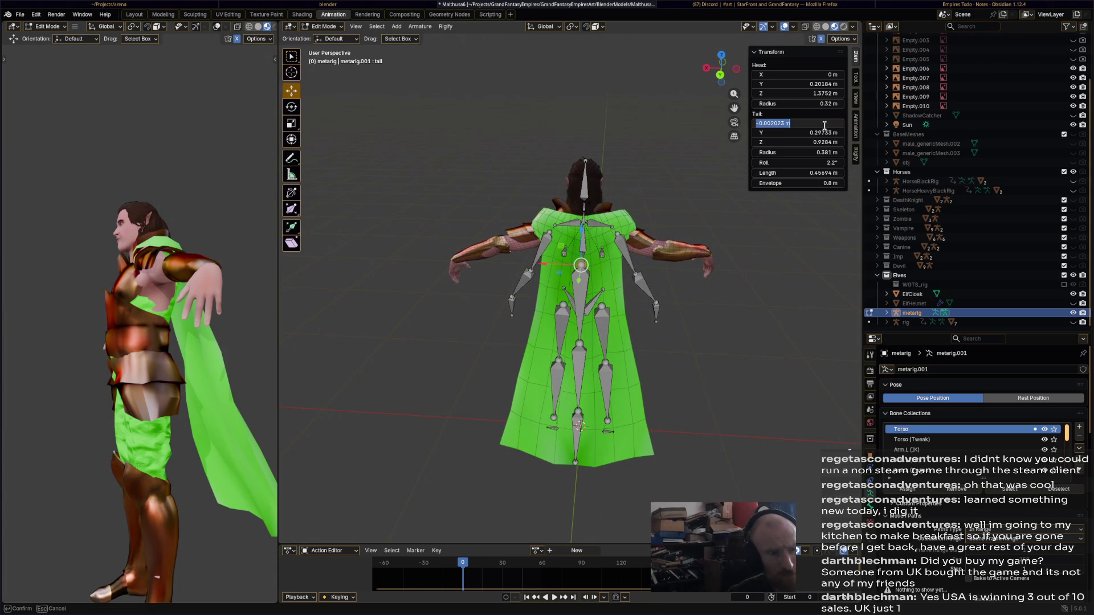
type("0")
key("Return")
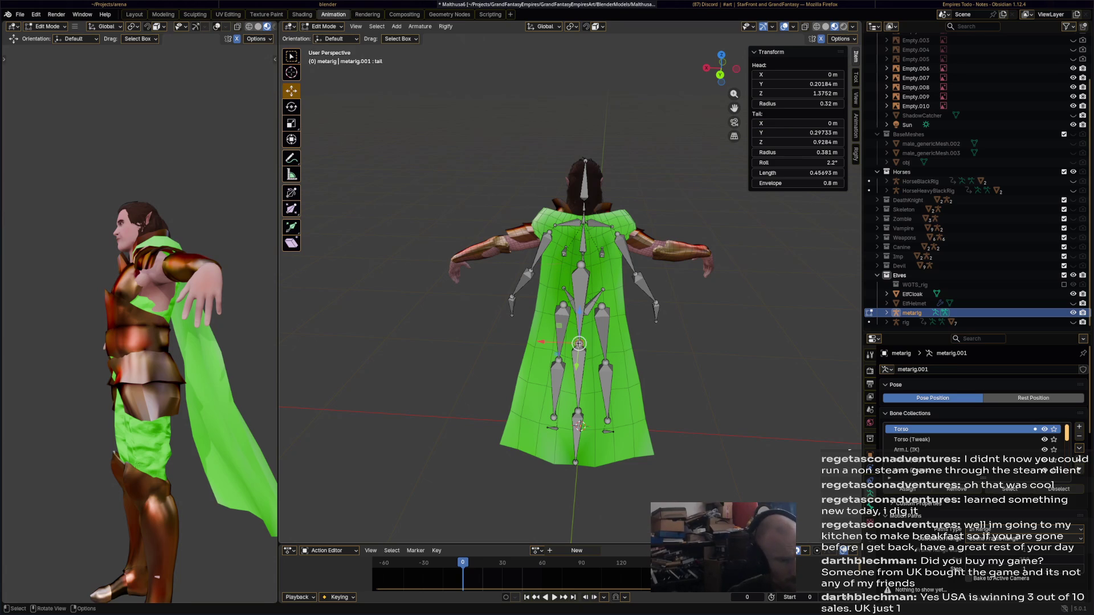
left_click(579, 412)
type("0")
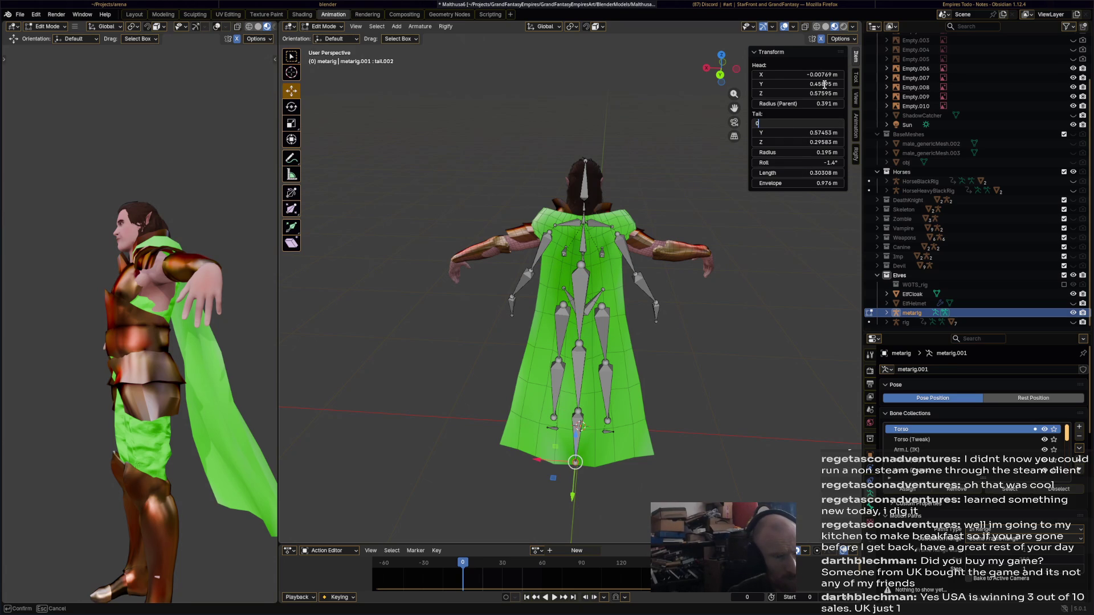
key("Return")
key("Return")
key("ctrl+s")
mouse_move(794, 277)
middle_mouse_down()
mouse_move(691, 378)
mouse_move(773, 343)
mouse_move(627, 319)
middle_mouse_up()
- Select all metarig bones and re-generate the Rigify control rig
key("a")
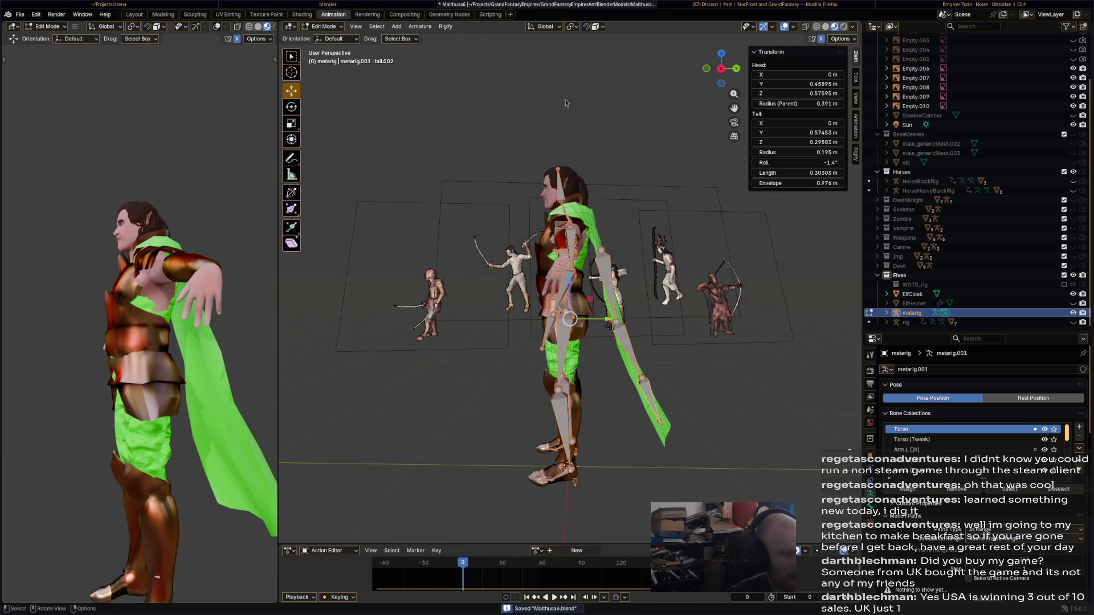
left_click(450, 29)
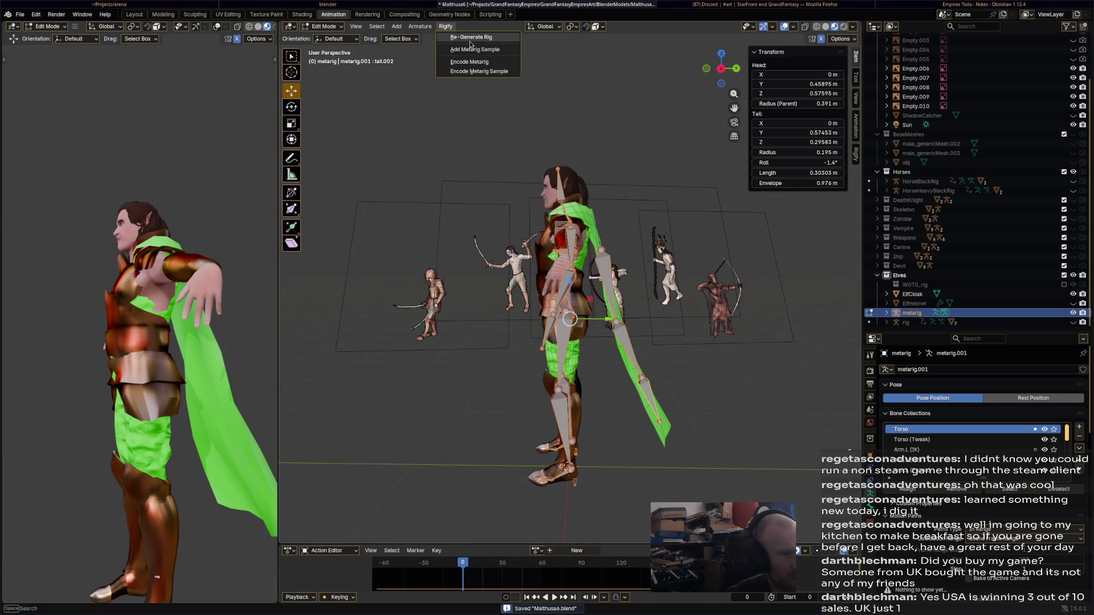
left_click(487, 40)
mouse_move(523, 117)
middle_mouse_down()
mouse_move(661, 156)
mouse_move(638, 144)
mouse_move(644, 170)
middle_mouse_up()
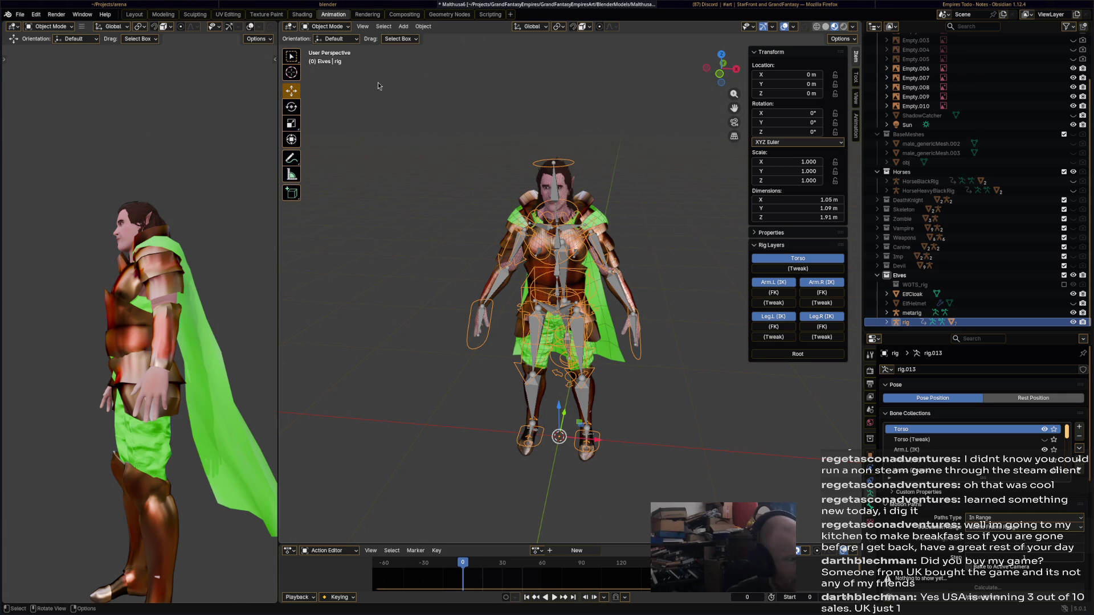
- Switch the generated rig through Edit and Object Mode into Pose Mode
left_click(329, 27)
left_click(327, 48)
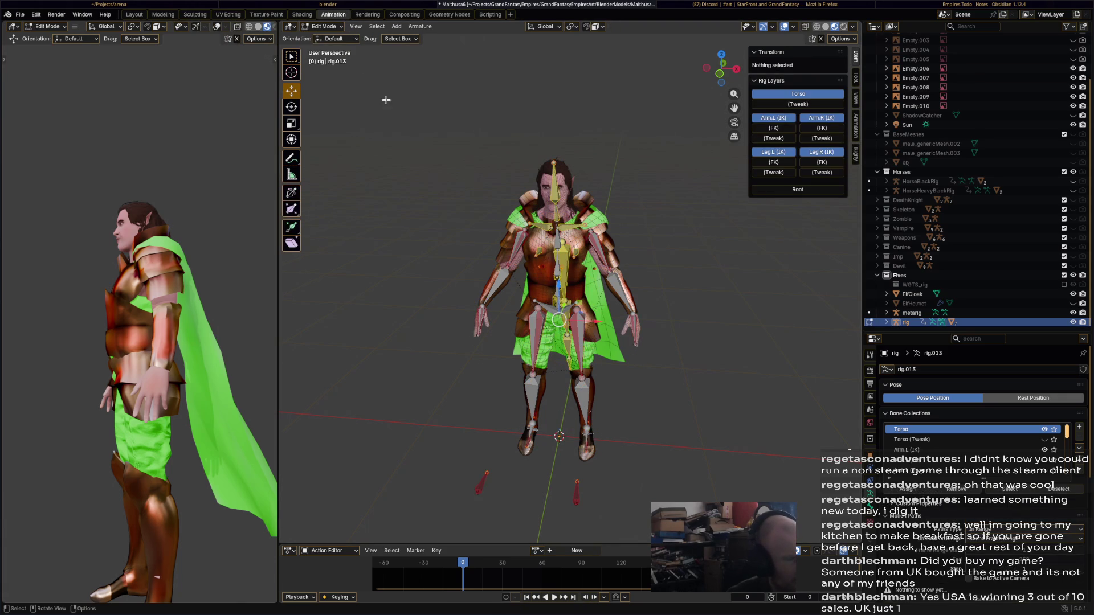
left_click(323, 29)
left_click(325, 38)
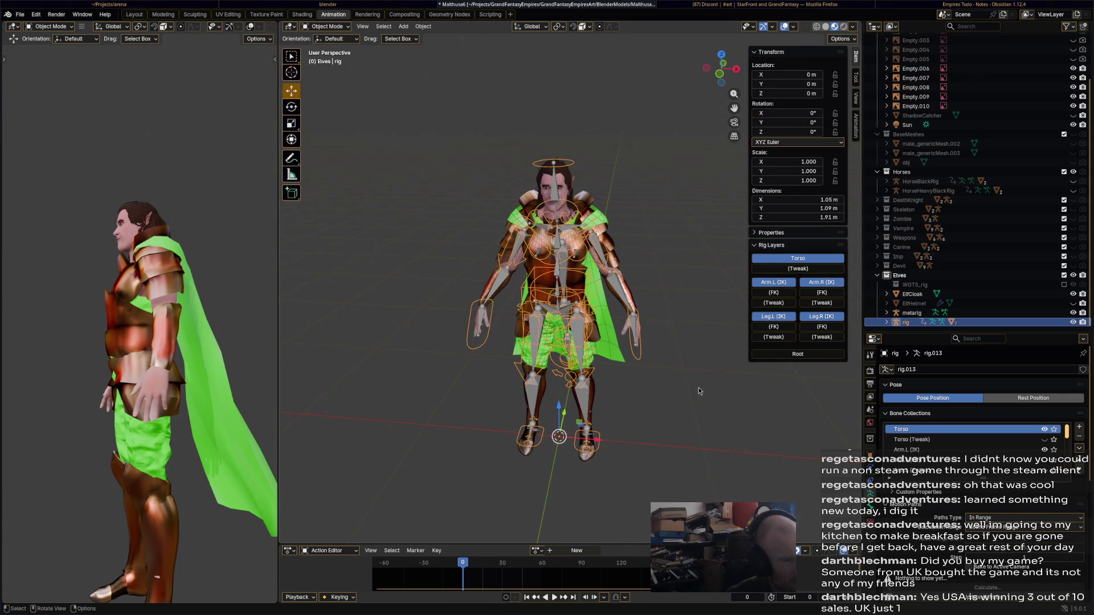
key("ctrl+Tab")
- Test-move the hand_ik.L control, undo the move, and save the file
left_click(638, 357)
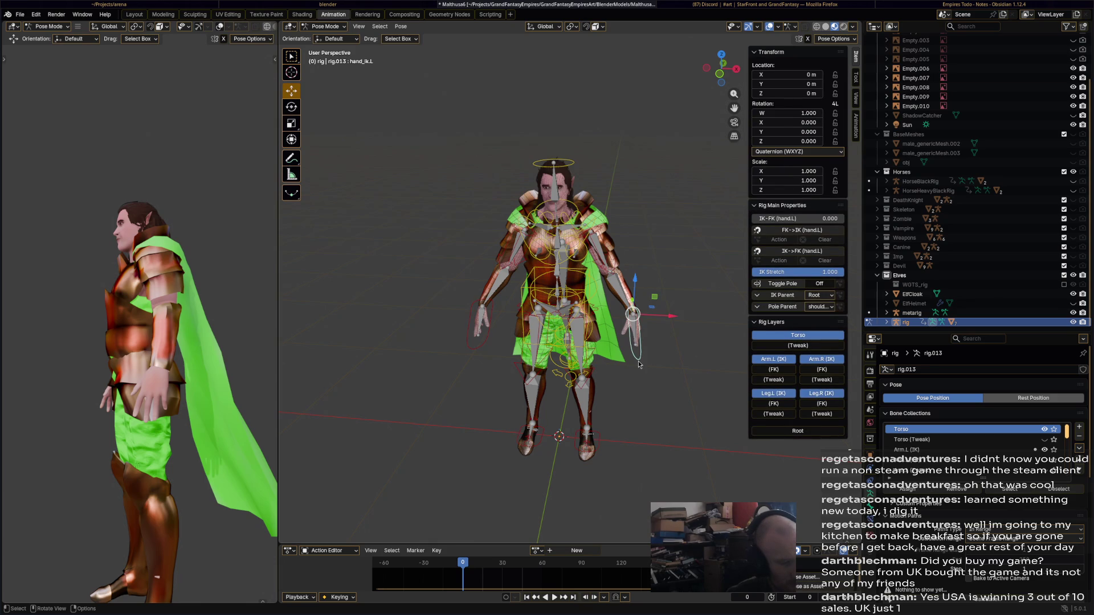
key("g")
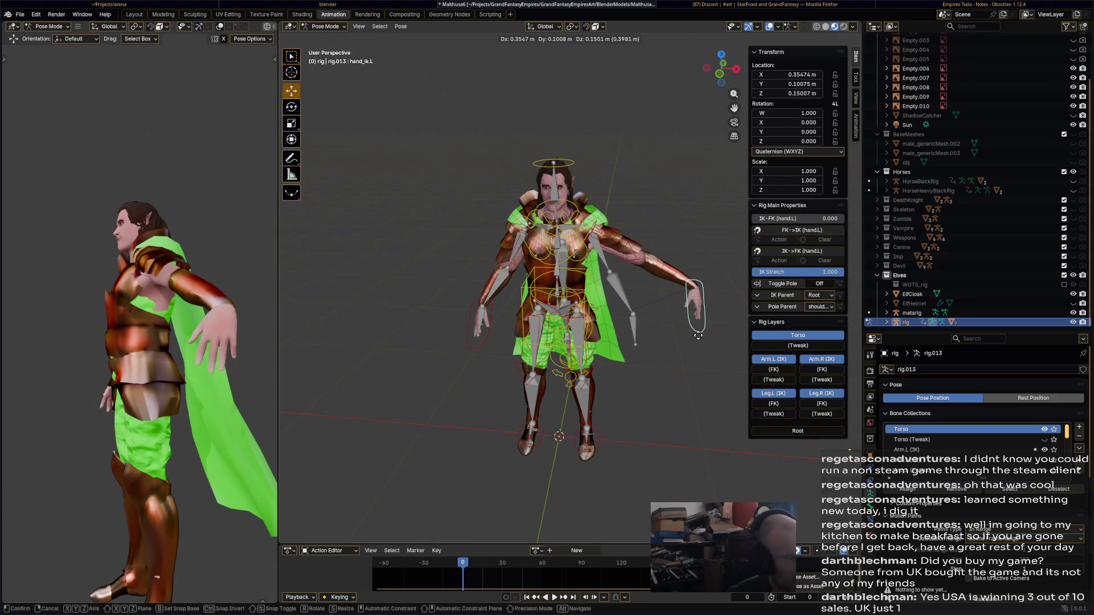
left_click(667, 370)
key("g")
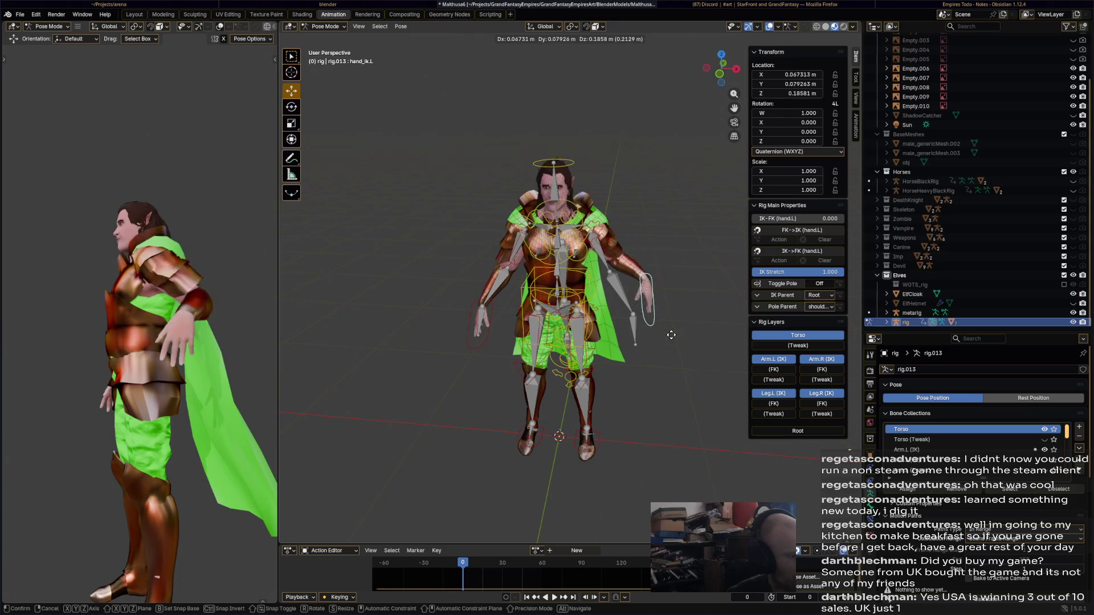
left_click(630, 314)
key("ctrl+z")
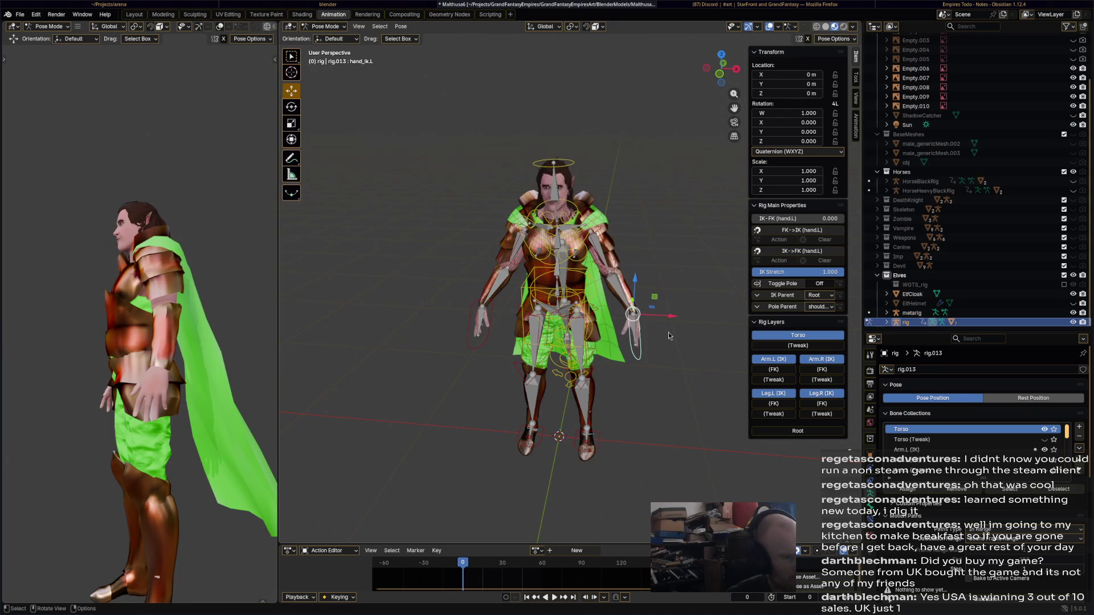
mouse_move(629, 314)
middle_mouse_down()
mouse_move(610, 315)
mouse_move(584, 261)
mouse_move(646, 293)
mouse_move(903, 330)
middle_mouse_up()
key("ctrl+s")
- Select tweak_tail.001, inspect the tail controls along the cloak, and save
scroll(624, 283, "down", 2)
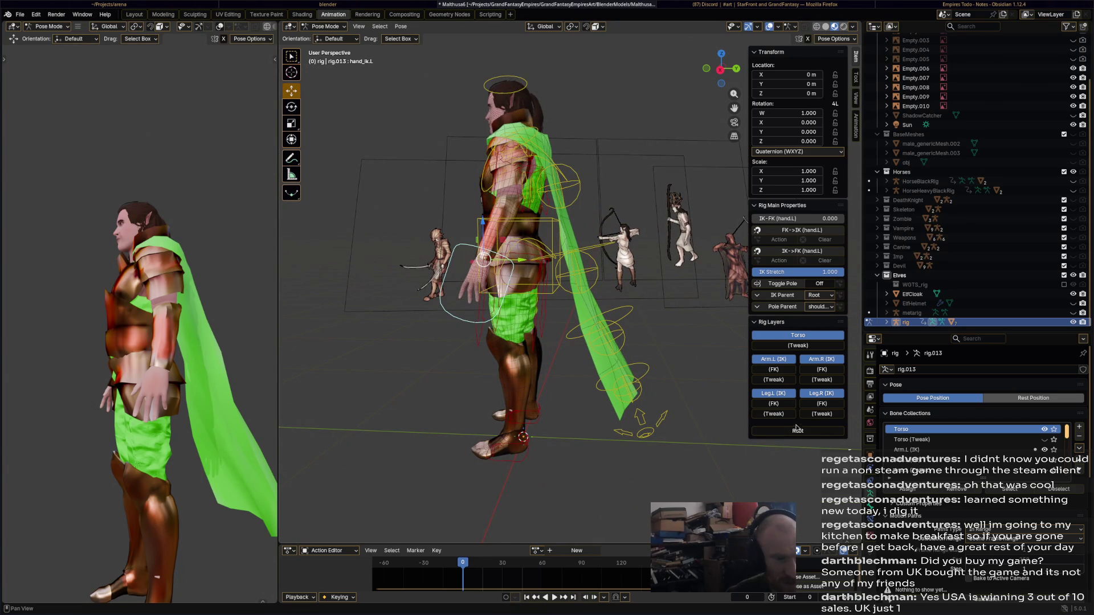
left_click(627, 337)
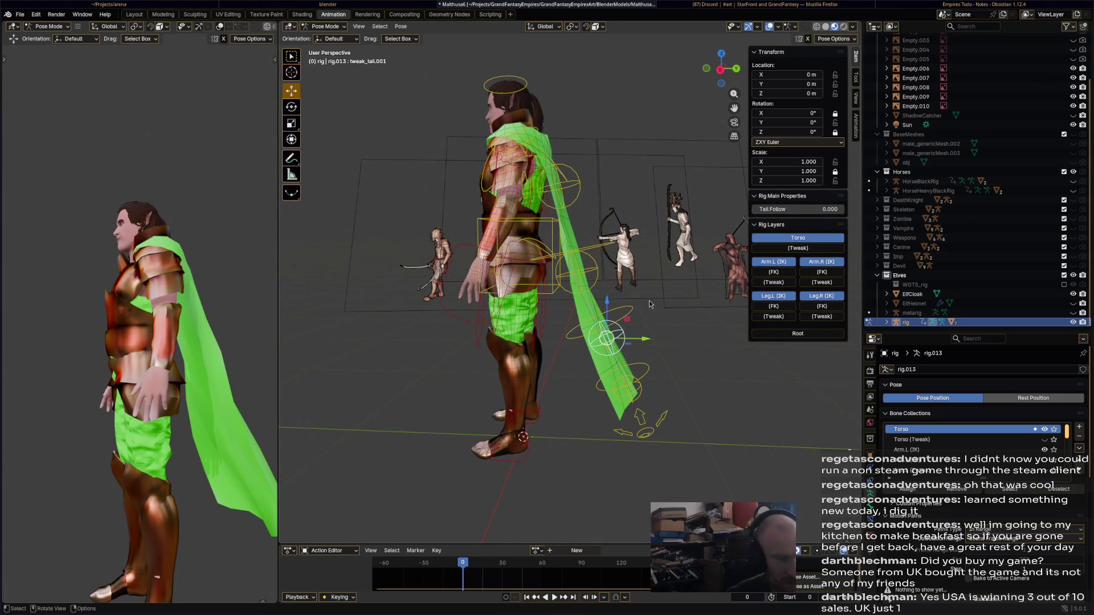
middle_click_drag(627, 337, 809, 307)
scroll(655, 328, "down", 2)
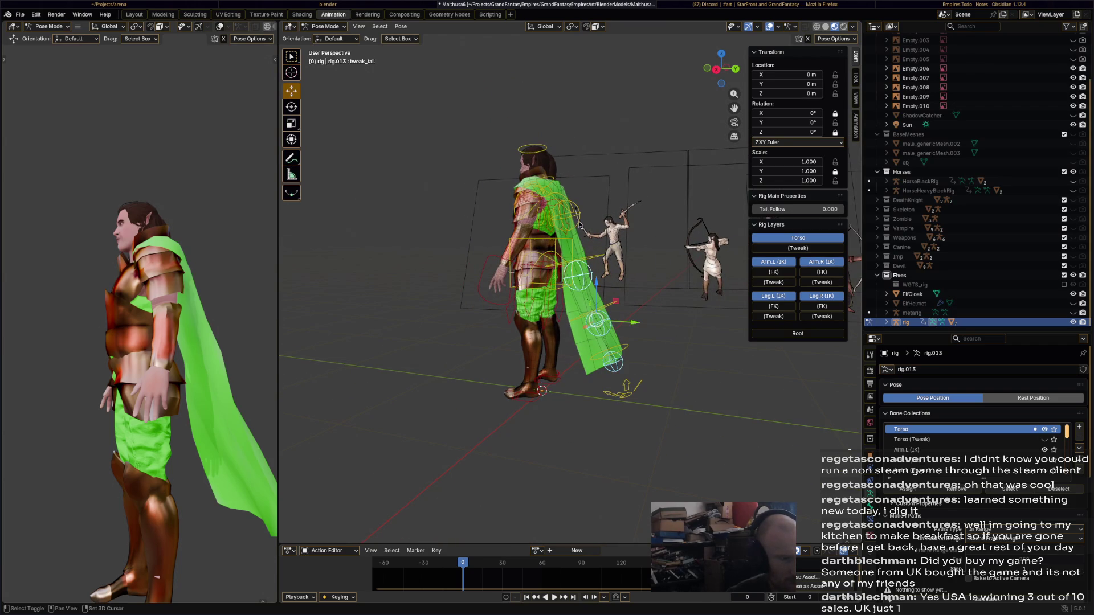
mouse_move(706, 318)
middle_mouse_down()
mouse_move(712, 328)
mouse_move(341, 310)
middle_mouse_up()
key("ctrl+s")
- Switch the rig back to Object Mode from the mode dropdown
left_click(328, 29)
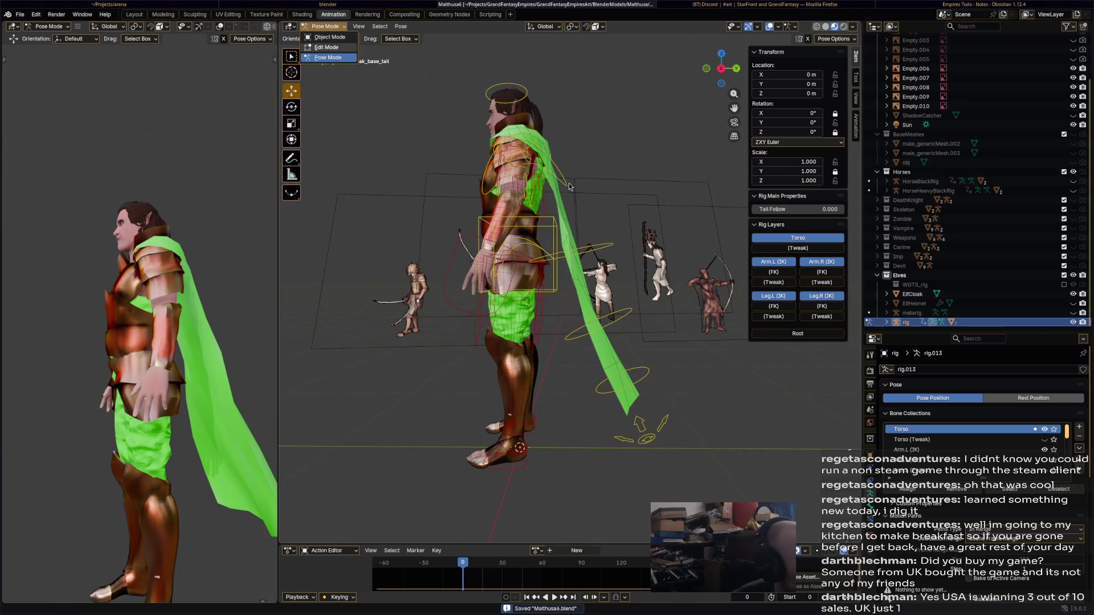
left_click(327, 26)
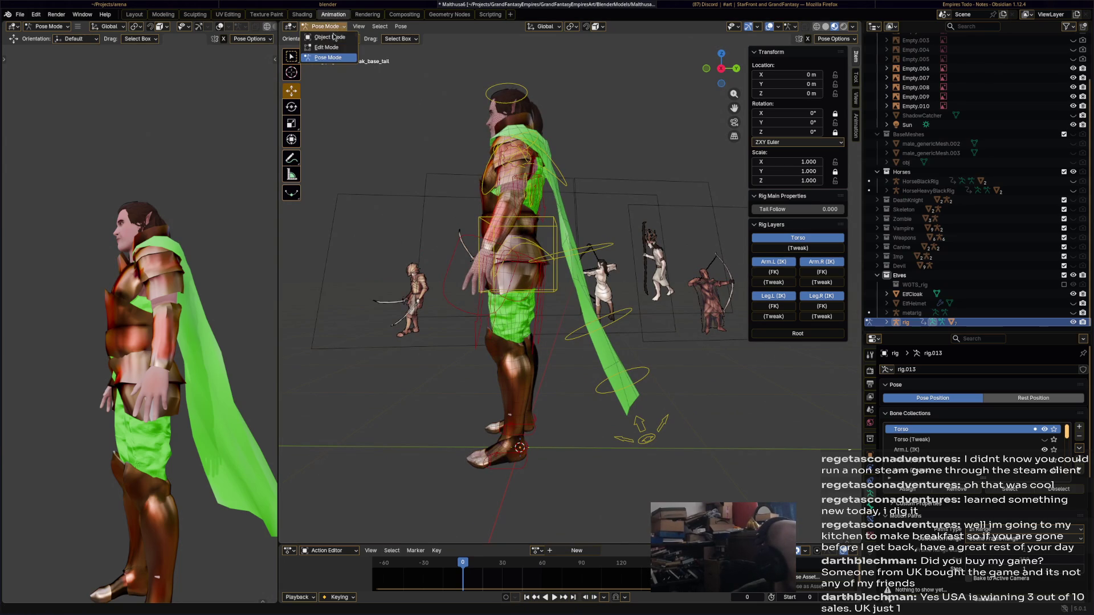
left_click(328, 39)
- Parent ElfCloak to the elf's rig using Parent > With Automatic Weights
left_click(917, 294)
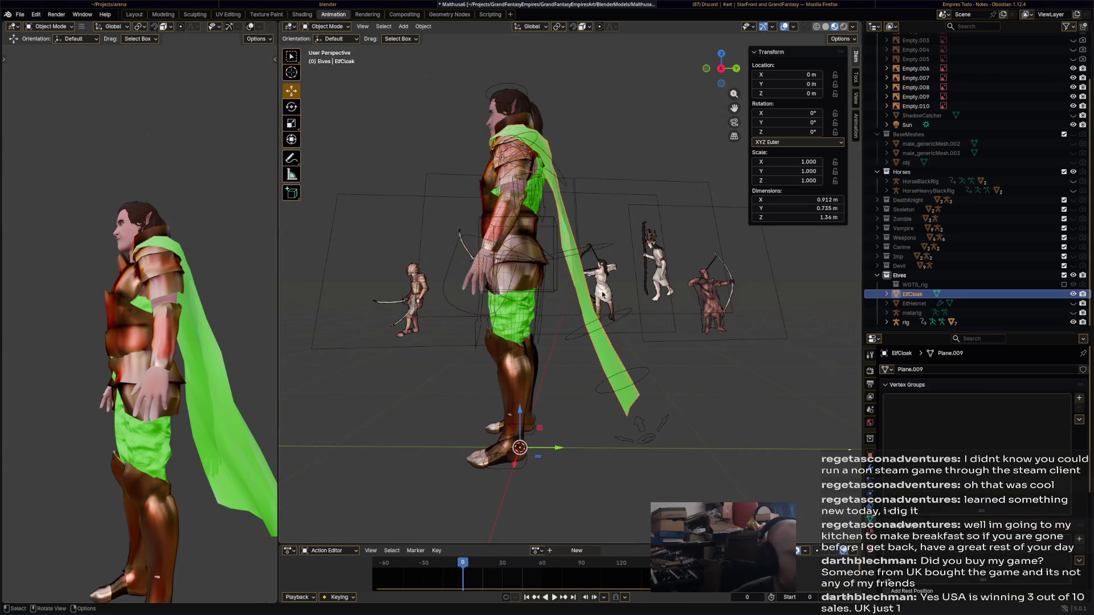
middle_click_drag(512, 281, 601, 280)
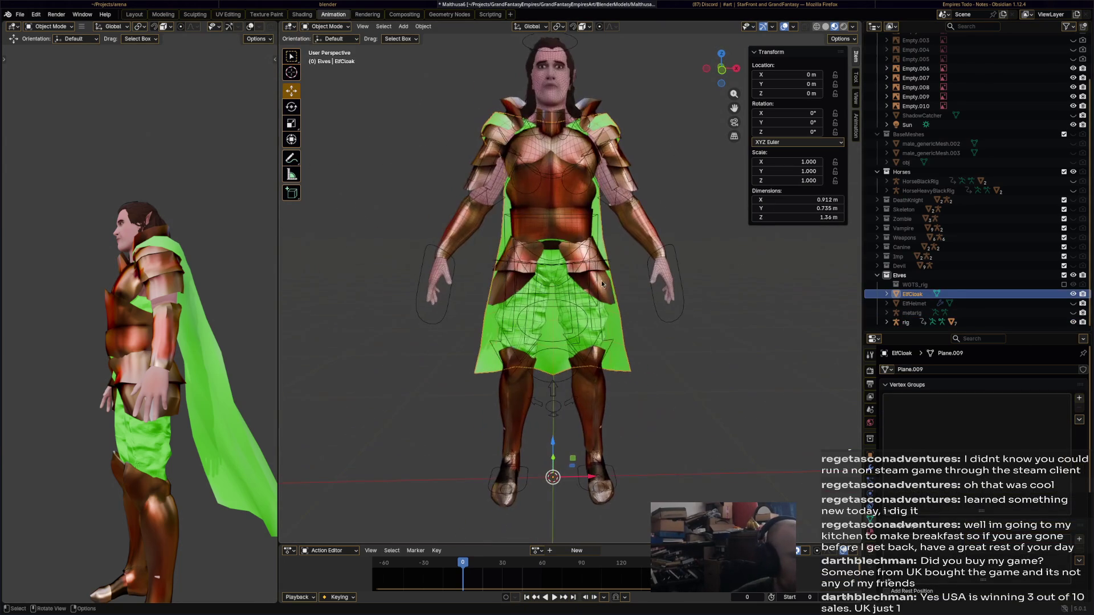
left_click(671, 254, "shift")
right_click(666, 250)
mouse_move(665, 246)
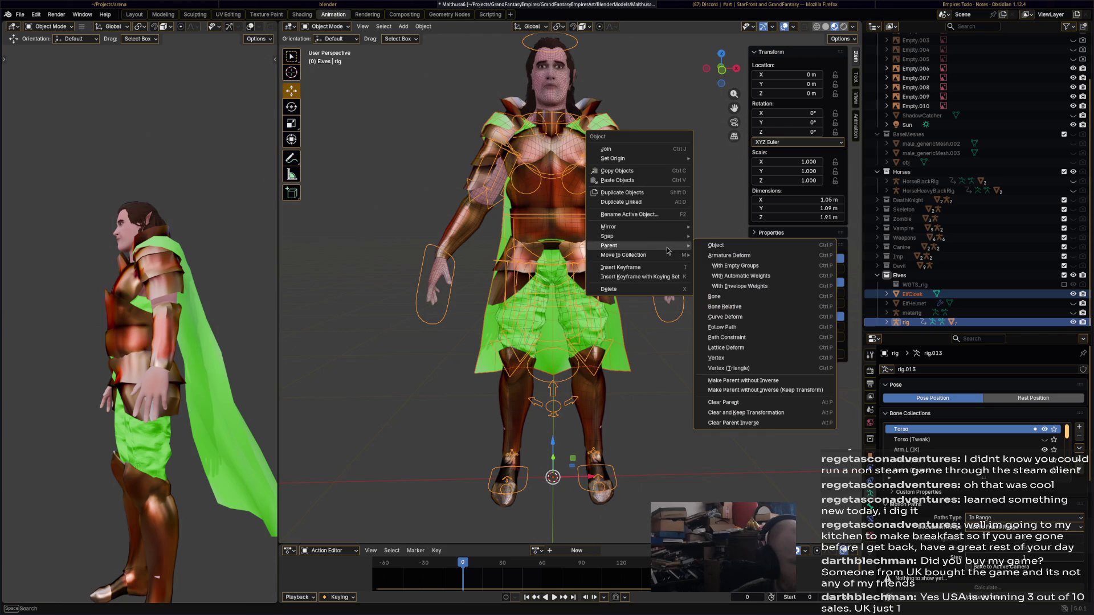
left_click(742, 277)
middle_click_drag(706, 302, 563, 333)
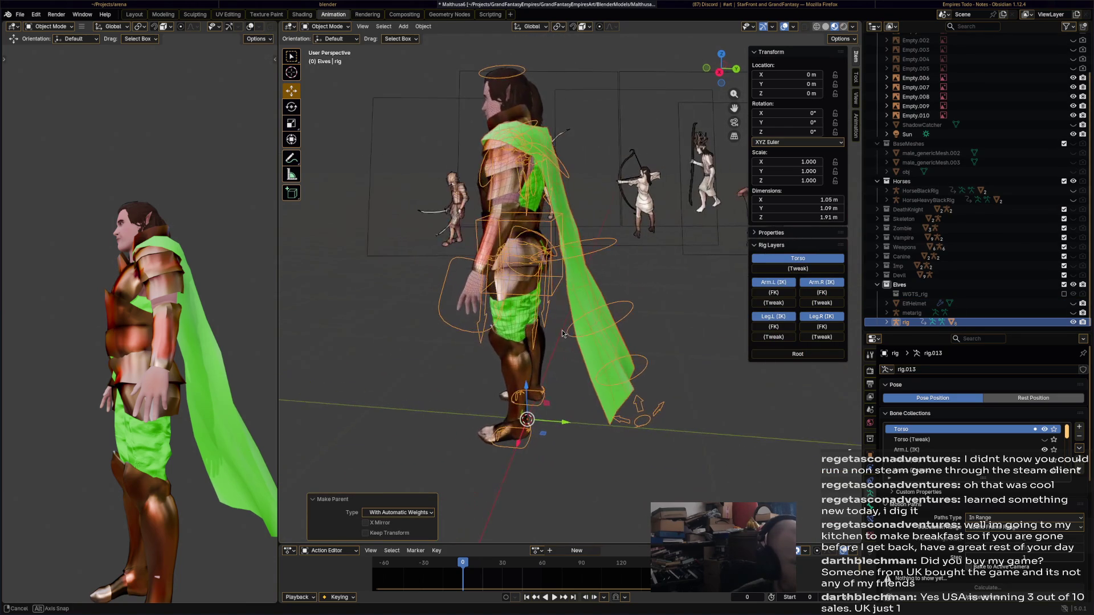
left_click(326, 27)
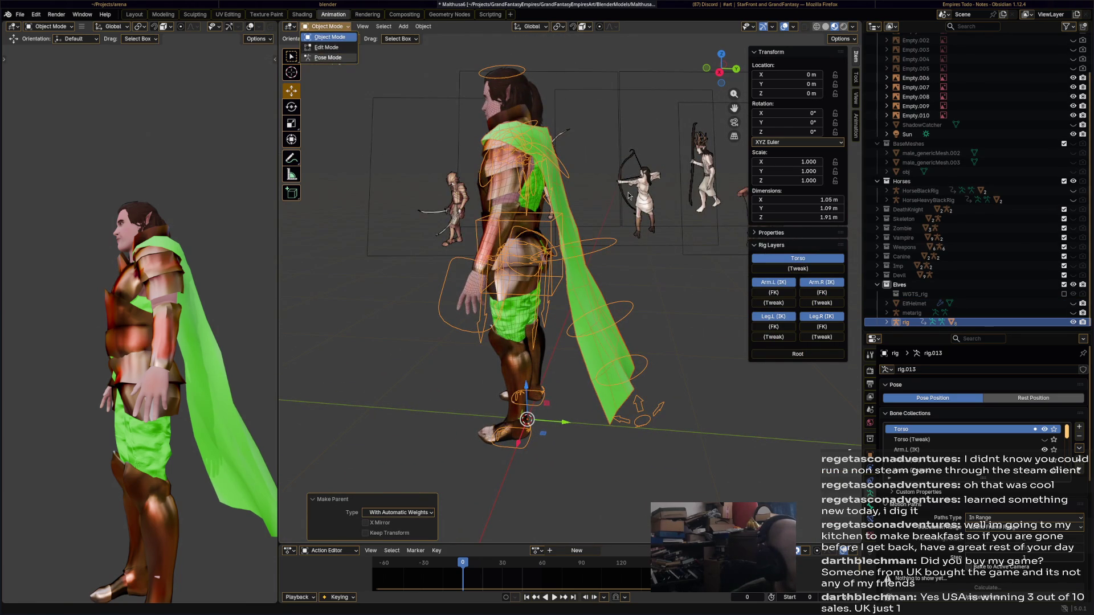
left_click(653, 418)
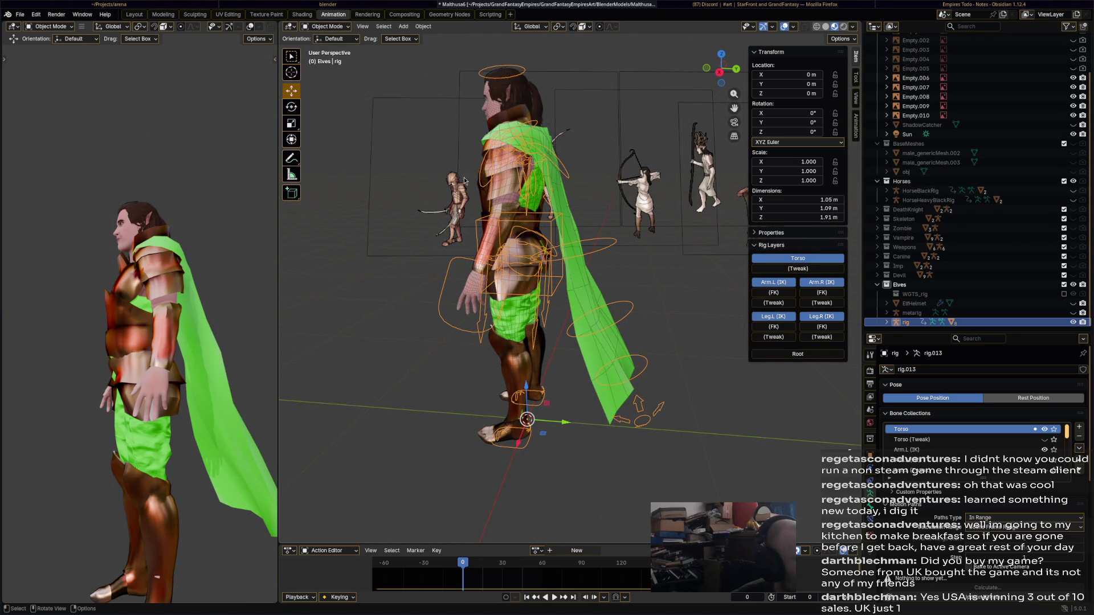
- In Pose Mode, swing the tail_master bone to test the cape, then reset it
key("ctrl+Tab")
left_click(655, 419)
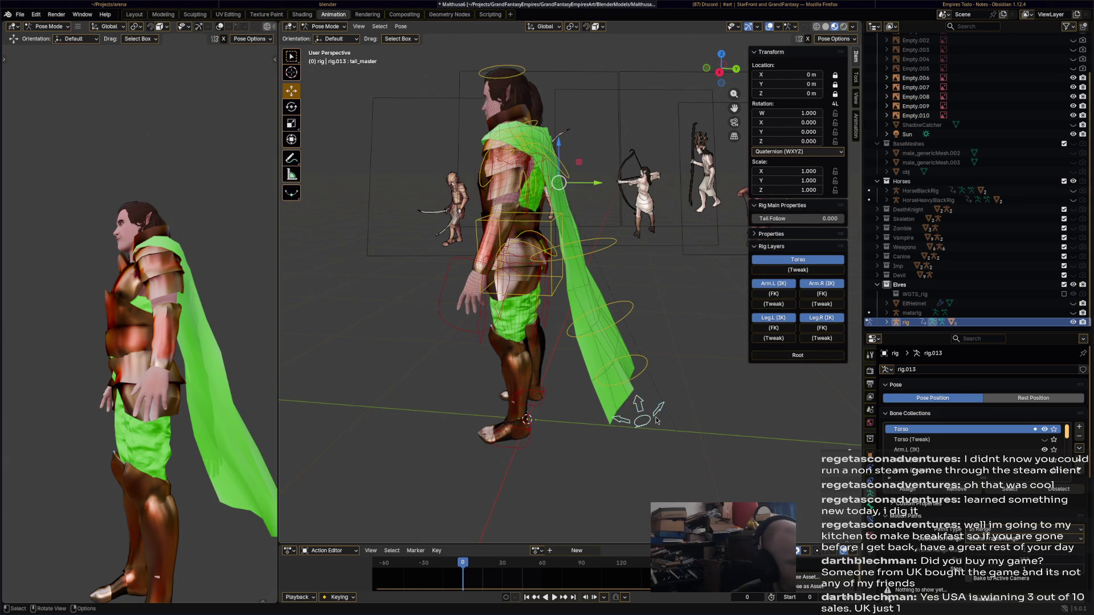
key("r")
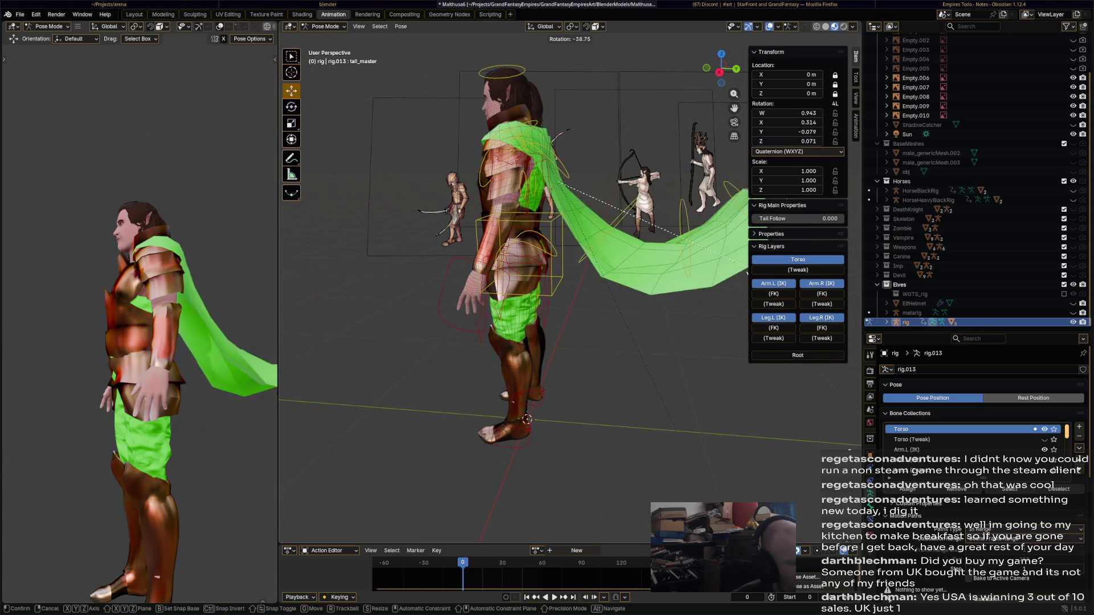
left_click(719, 330)
key("alt+r")
mouse_move(706, 333)
middle_mouse_down()
mouse_move(649, 319)
mouse_move(649, 257)
middle_mouse_up()
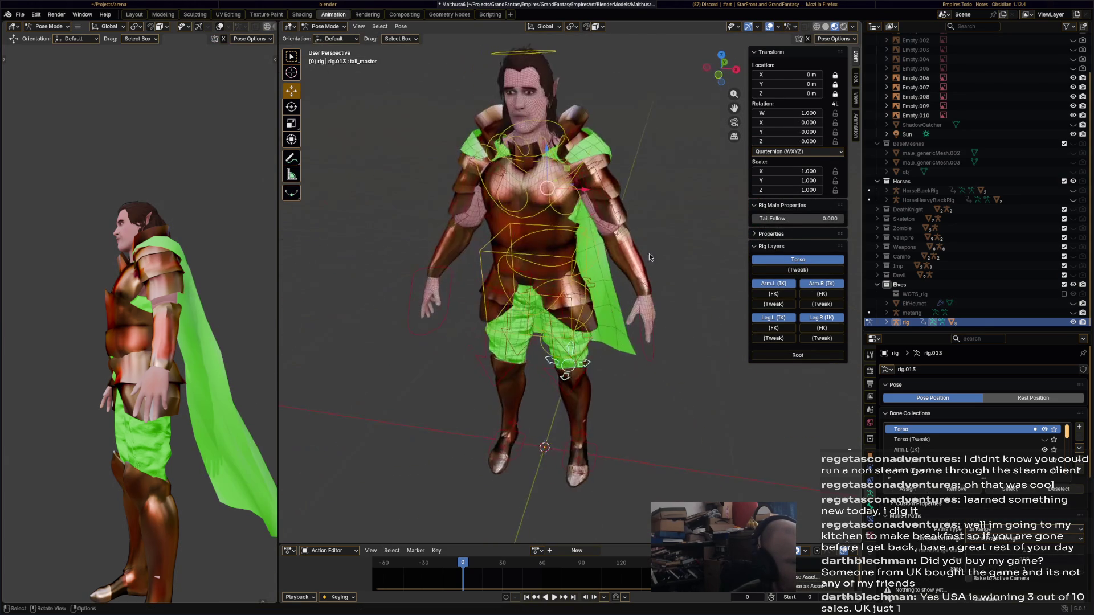
- Cancel a chest rotation, then rotate the cape's tail bone and reset it with Alt+R
left_click(583, 165)
key("r")
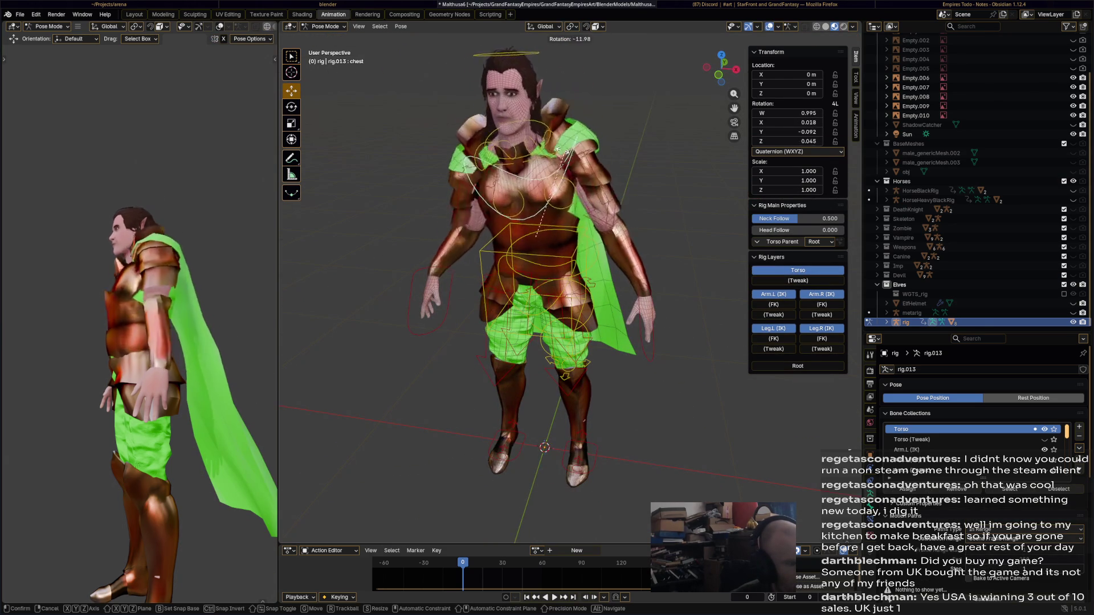
right_click(600, 187)
mouse_move(600, 187)
middle_mouse_down()
mouse_move(622, 288)
mouse_move(596, 258)
middle_mouse_up()
left_click(595, 257)
key("r")
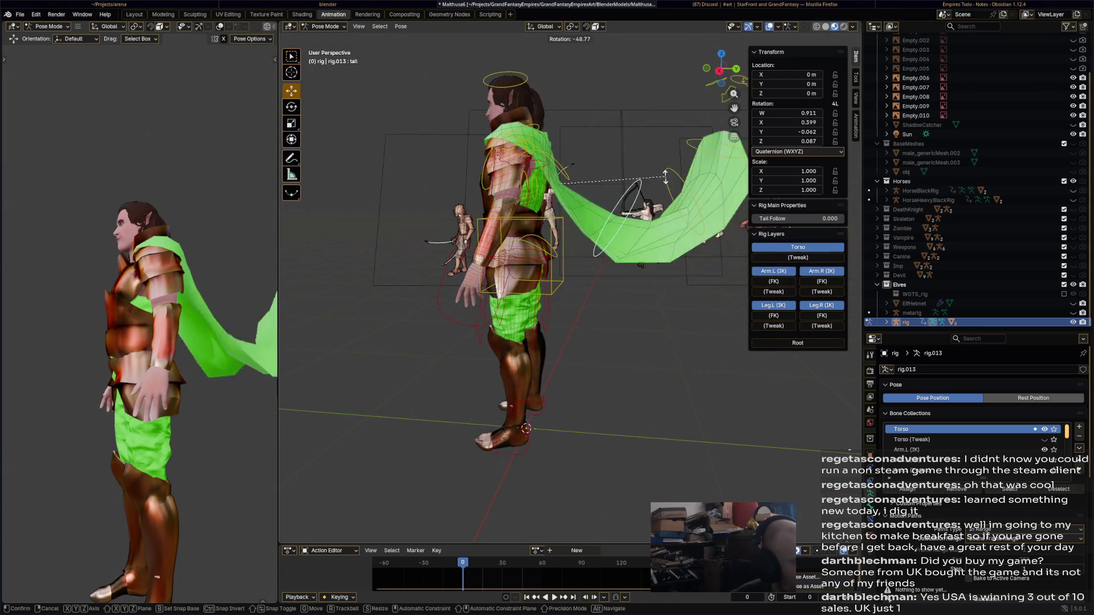
left_click(672, 266)
key("alt+r")
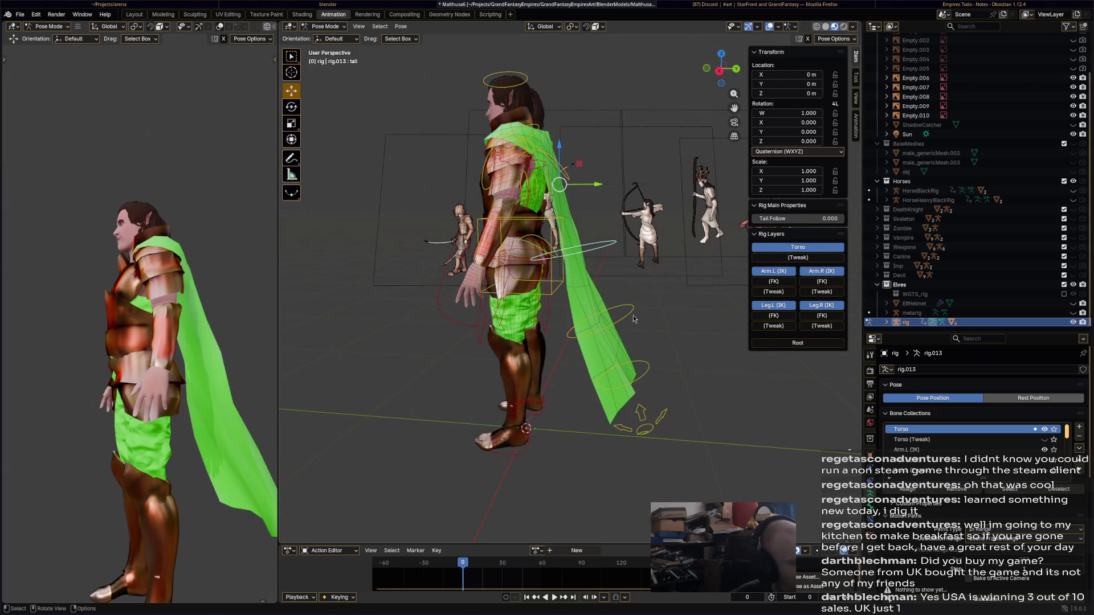
- Check the tail.001, tail.002 and tail_master bones along the cape, and save
left_click(632, 319)
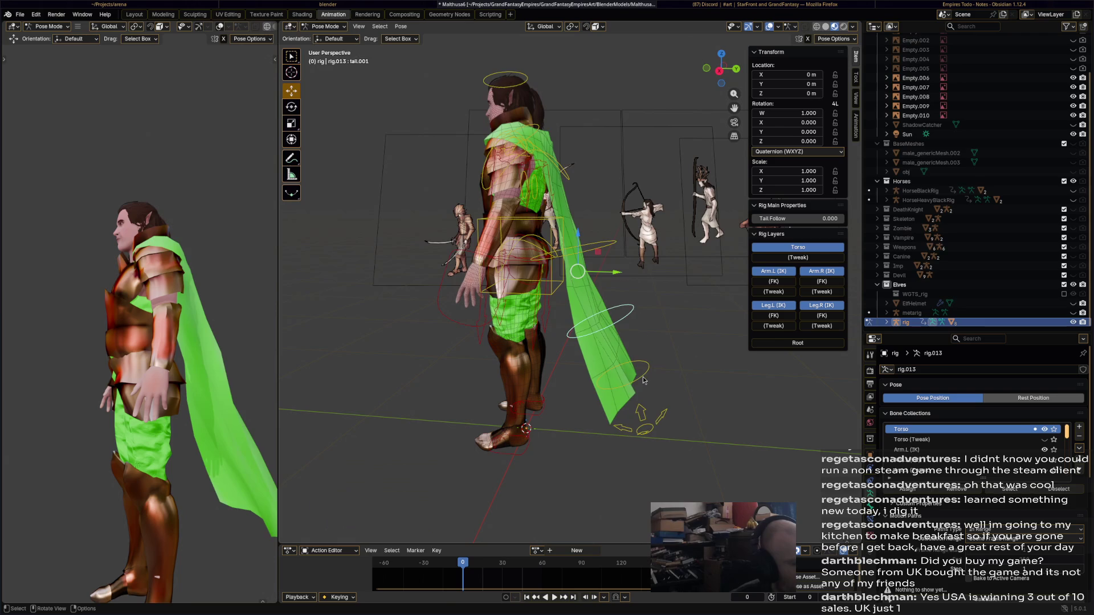
left_click(642, 377)
left_click(664, 426)
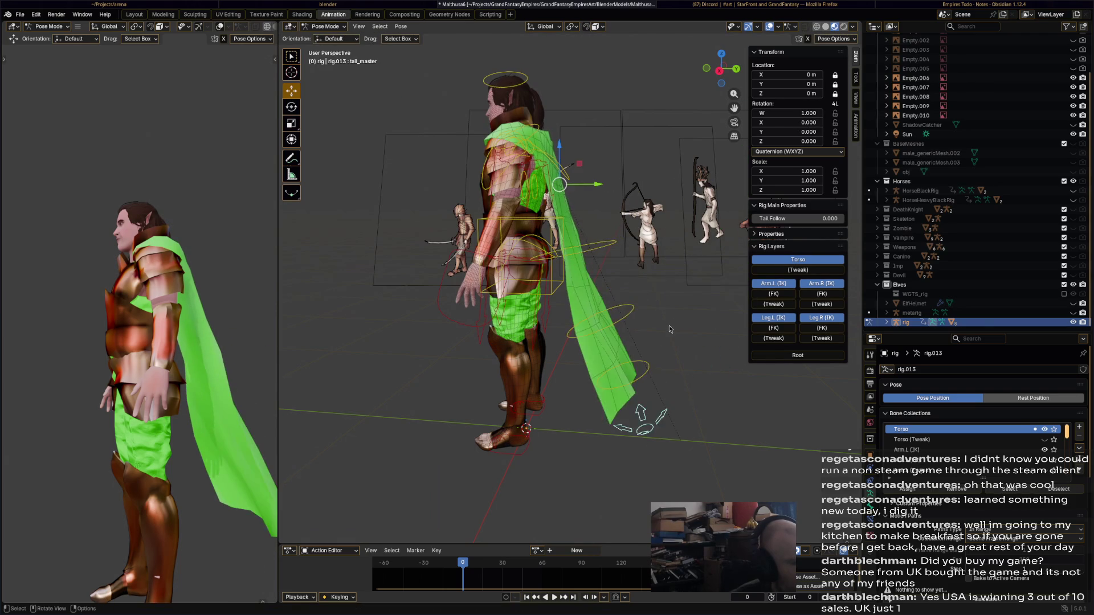
scroll(669, 329, "down", 3)
key("ctrl+s")
- Twist the hips 42.2° to check the cloak bends with the body
left_click(553, 270)
key("r")
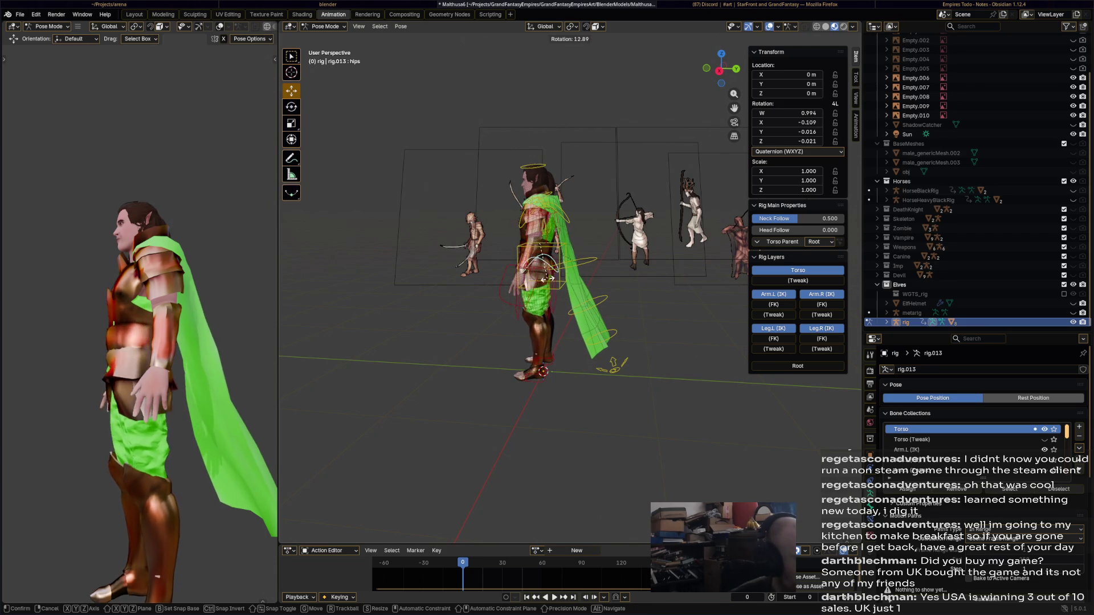
left_click(450, 252)
mouse_move(450, 253)
middle_mouse_down()
mouse_move(484, 236)
mouse_move(473, 246)
mouse_move(502, 242)
middle_mouse_up()
- Select the cape's tail bone and reveal the hidden bone collection
left_click(560, 248)
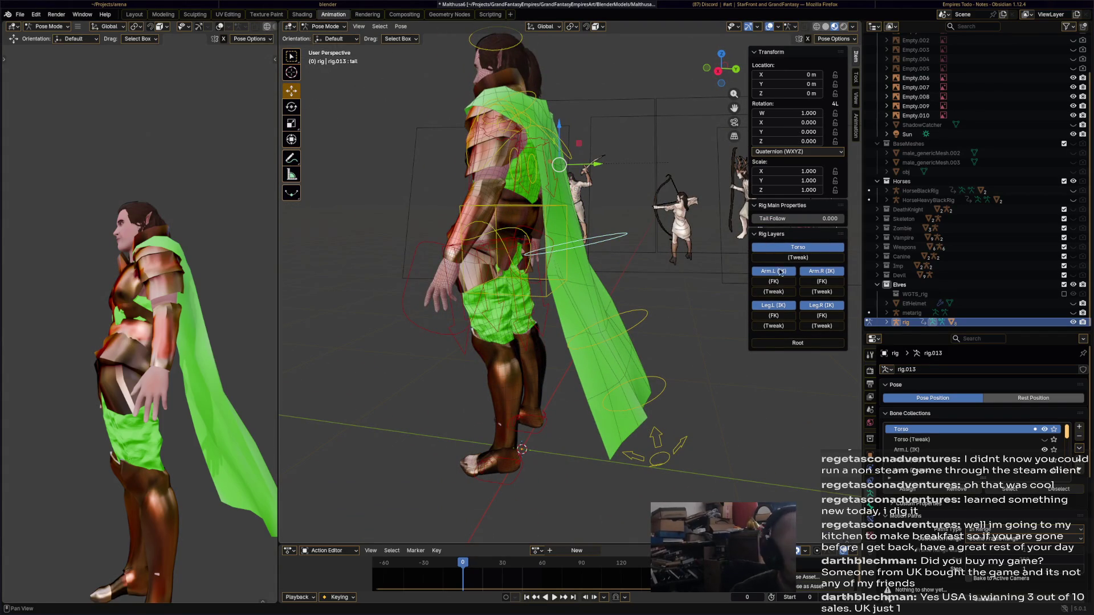
left_click_drag(1067, 433, 1062, 480)
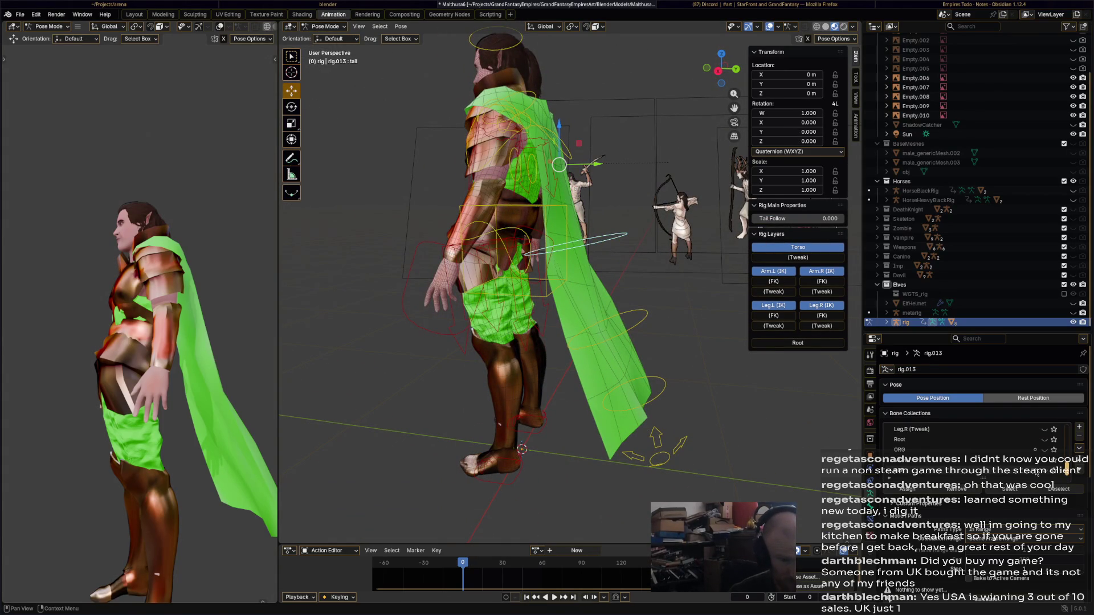
left_click(1044, 473)
middle_click_drag(539, 194, 528, 127)
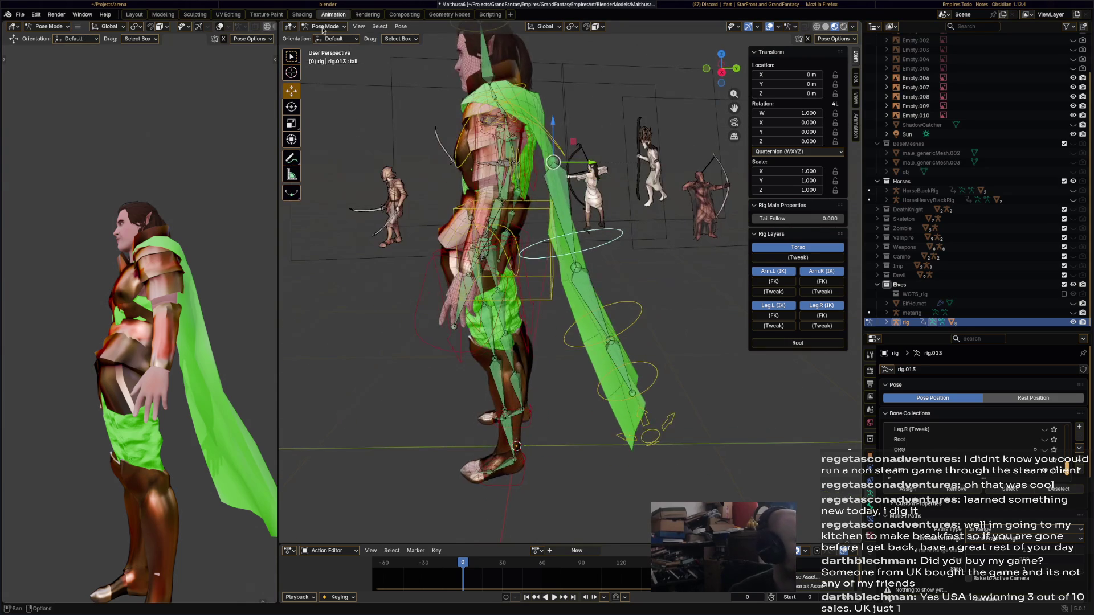
- Back in Object Mode, select the rig, then ElfArmour2 as the active object
key("ctrl+Tab")
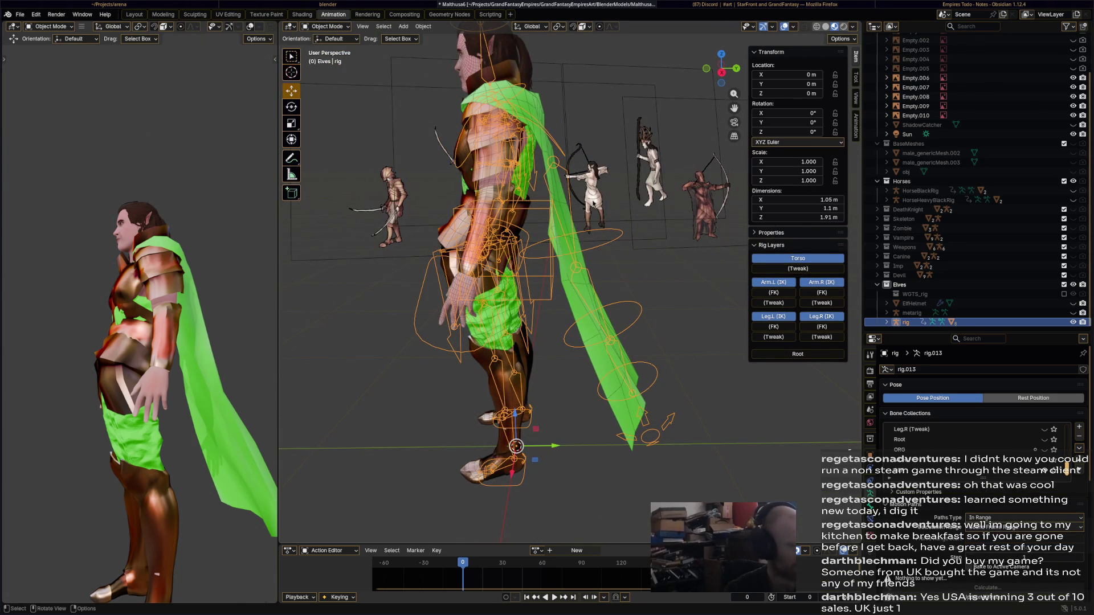
left_click(563, 215, "shift")
middle_click_drag(598, 228, 550, 172)
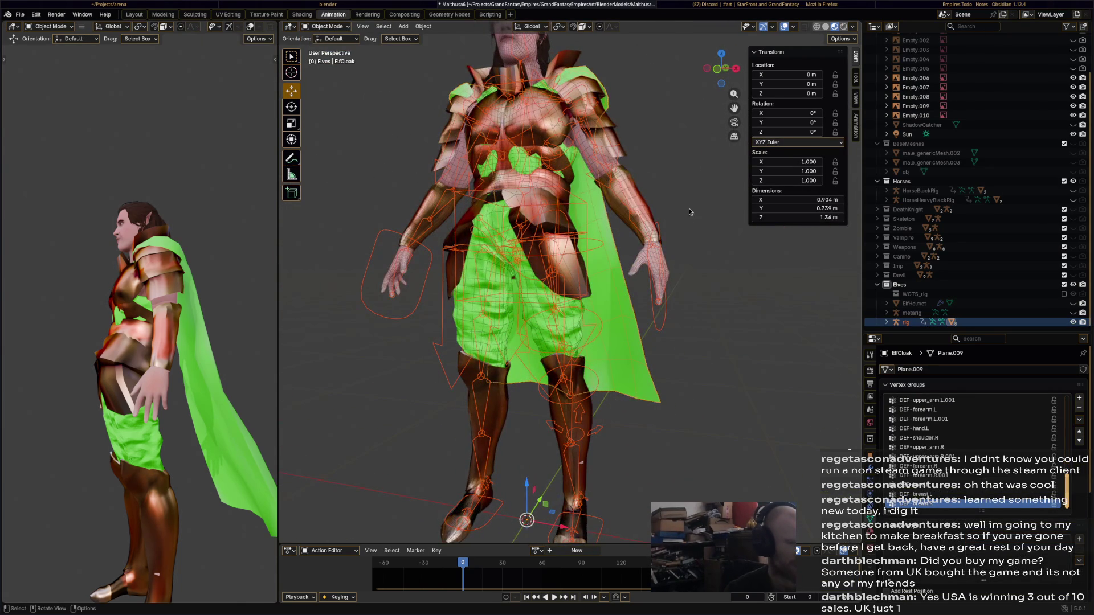
mouse_move(690, 212)
middle_mouse_down()
mouse_move(617, 244)
mouse_move(555, 239)
mouse_move(529, 223)
middle_mouse_up()
left_click(600, 253)
left_click(603, 251)
left_click(527, 221, "shift")
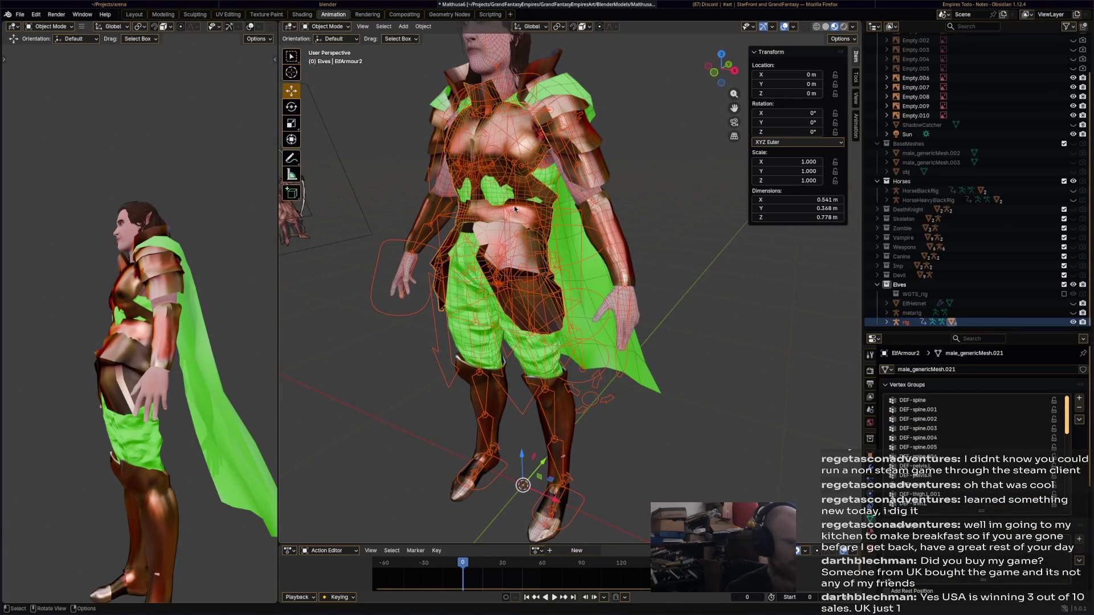
left_click(330, 28)
- Enter Weight Paint, pick the DEF-spine.002 bone, and choose the Blur brush
left_click(338, 80)
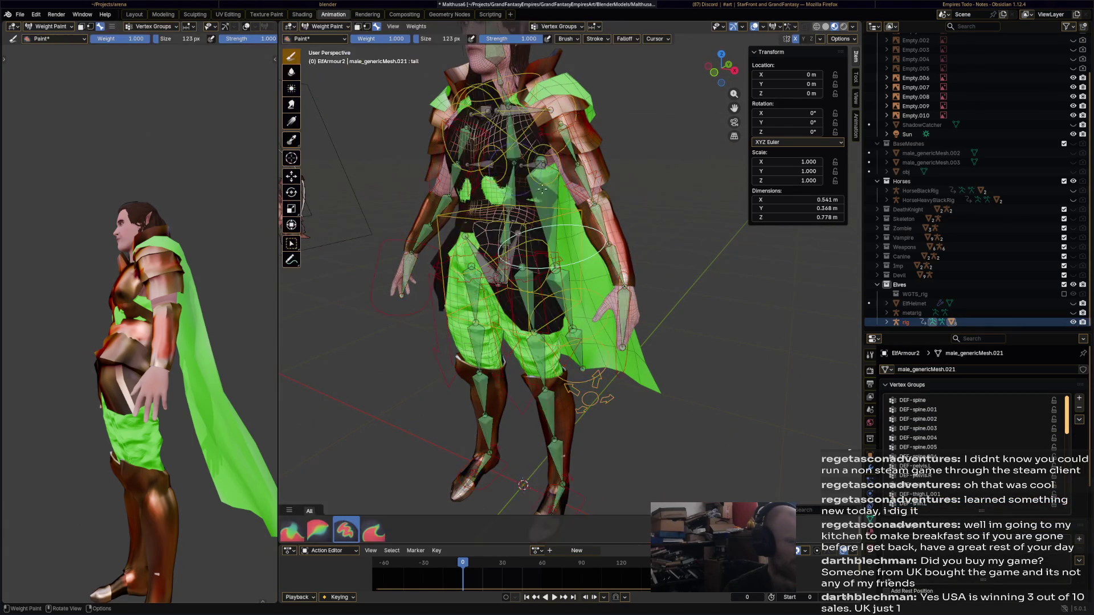
middle_click_drag(513, 239, 544, 220)
left_click(544, 219, "ctrl")
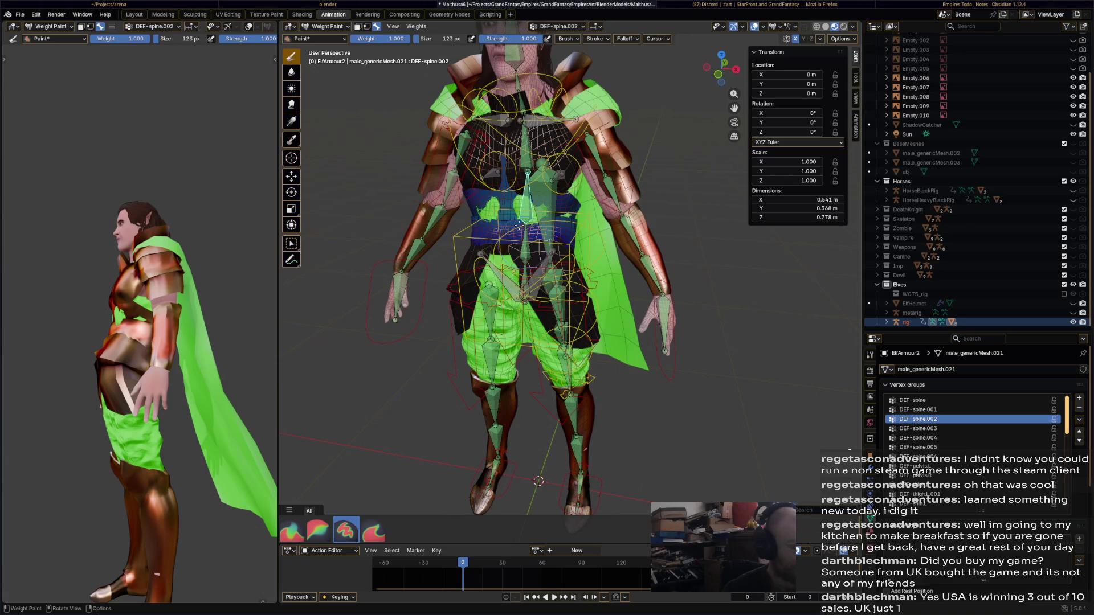
left_click(317, 530)
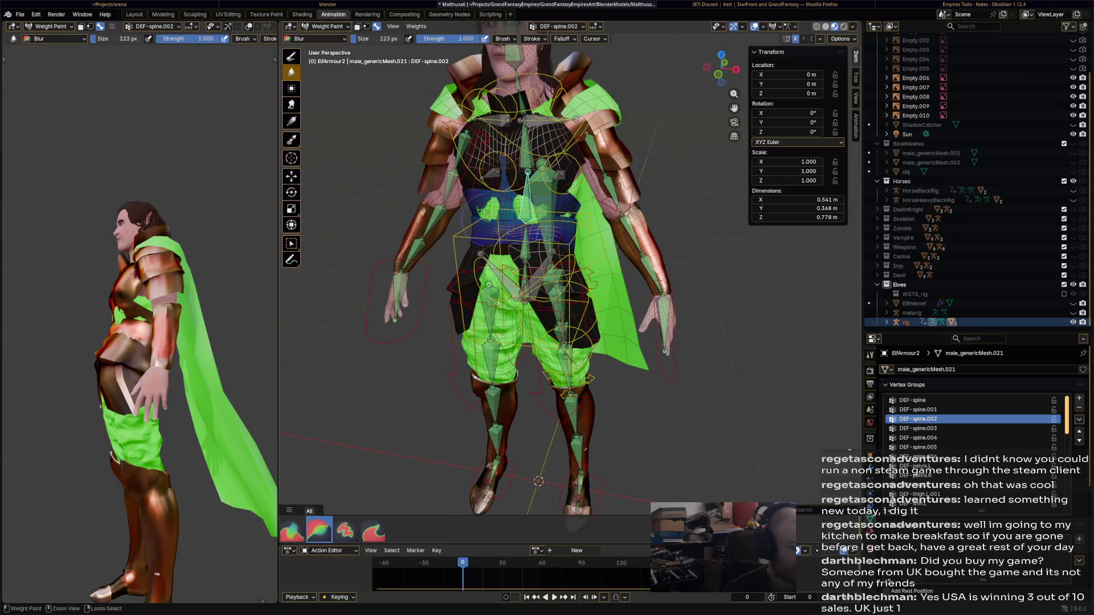
middle_click_drag(515, 217, 477, 197)
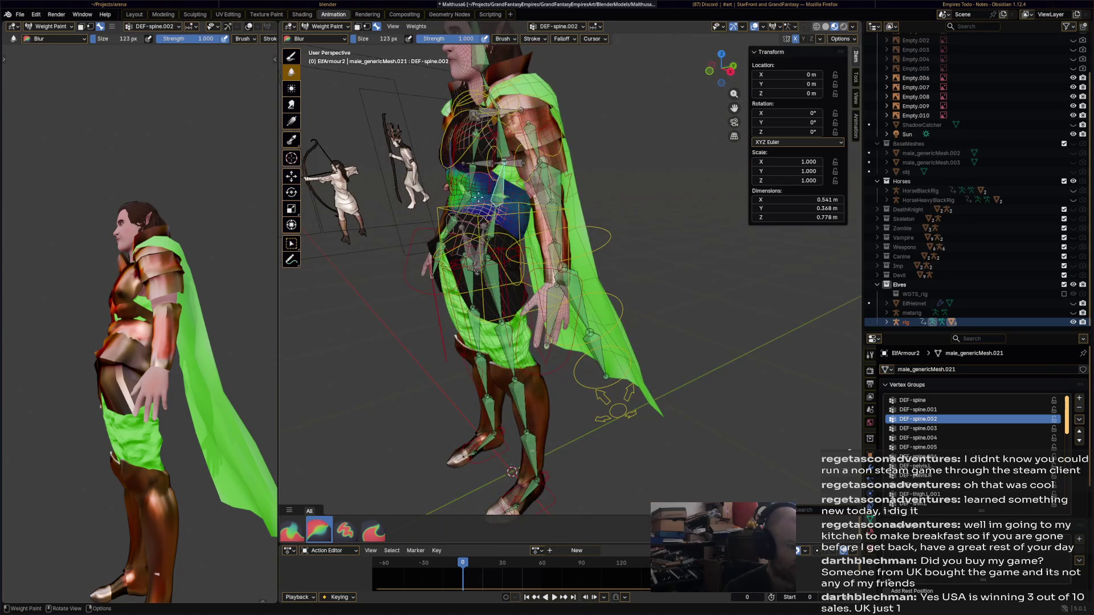
mouse_move(512, 471)
middle_mouse_down()
mouse_move(616, 489)
mouse_move(686, 174)
mouse_move(678, 259)
middle_mouse_up()
- Rotate the hips several times to test how the armour deforms
left_click(677, 261, "ctrl")
key("r")
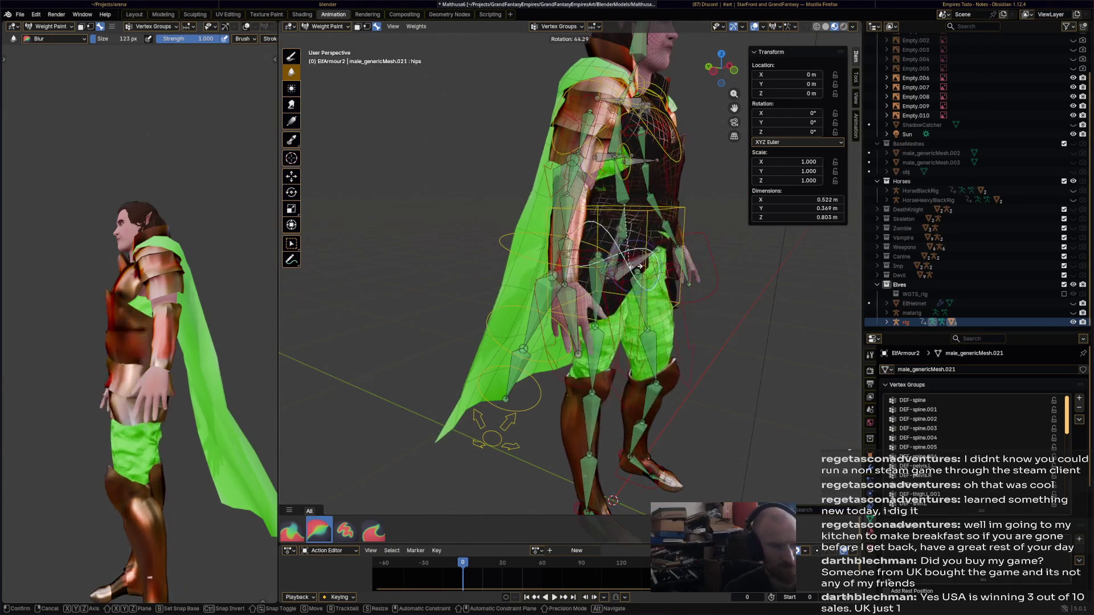
left_click(692, 260)
middle_click_drag(693, 260, 634, 266)
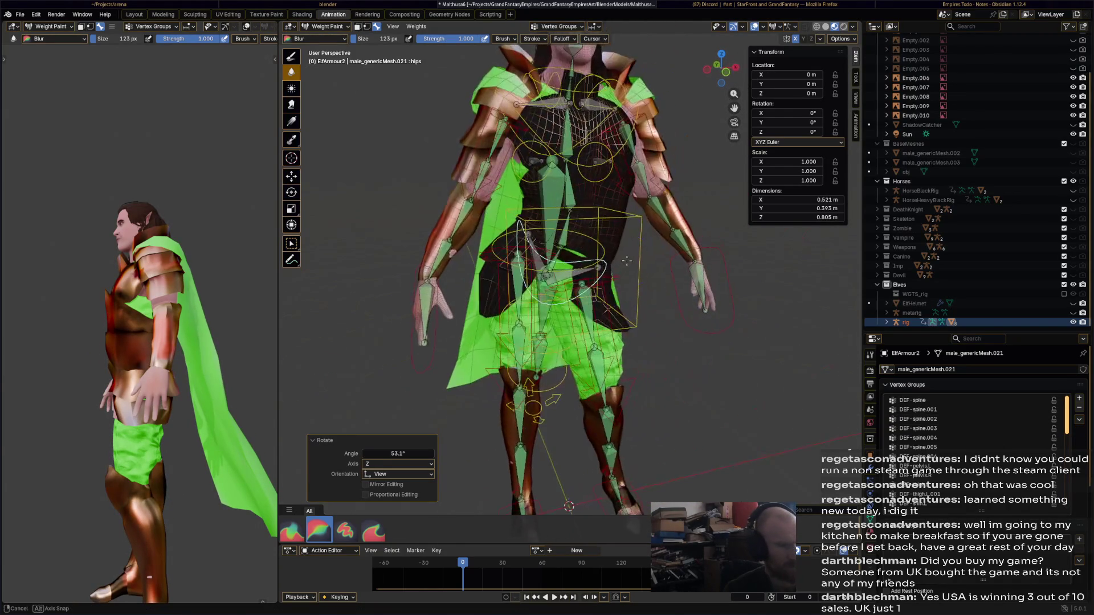
key("ctrl+z")
key("r")
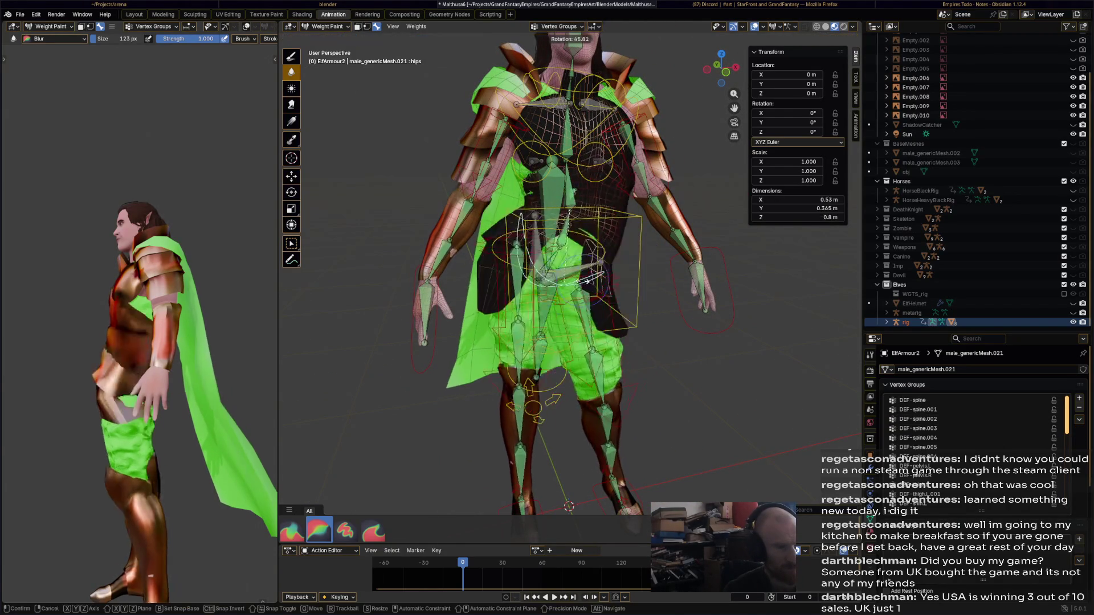
left_click(630, 273)
middle_click_drag(629, 273, 678, 251)
key("r")
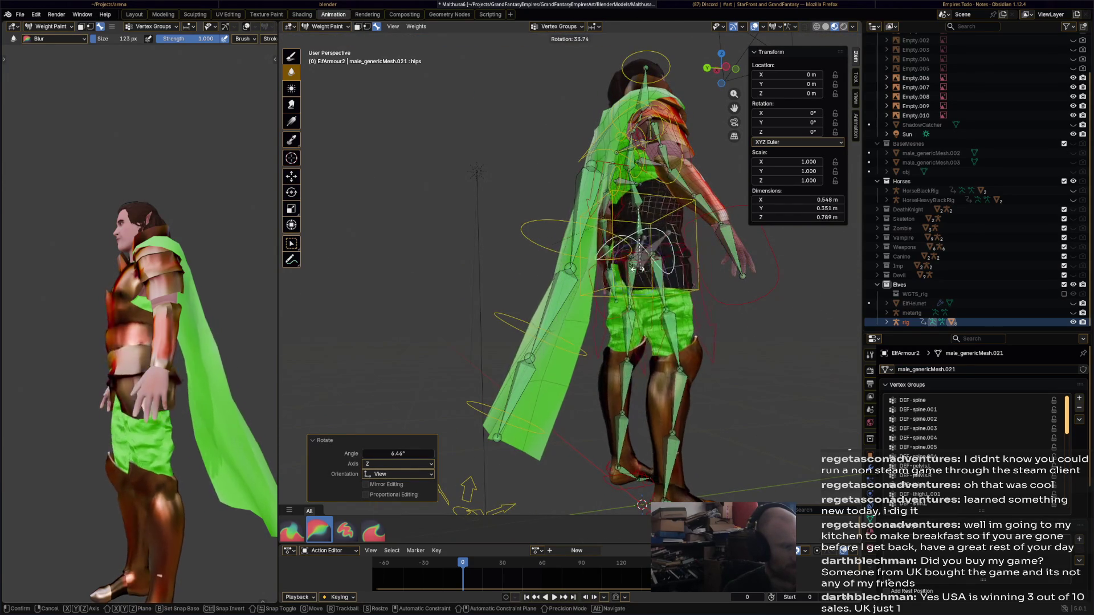
left_click(671, 261)
mouse_move(669, 261)
middle_mouse_down()
mouse_move(574, 188)
mouse_move(658, 231)
middle_mouse_up()
- Select DEF-spine.002, check the bend with another hips rotation, then undo it
left_click(598, 211, "ctrl")
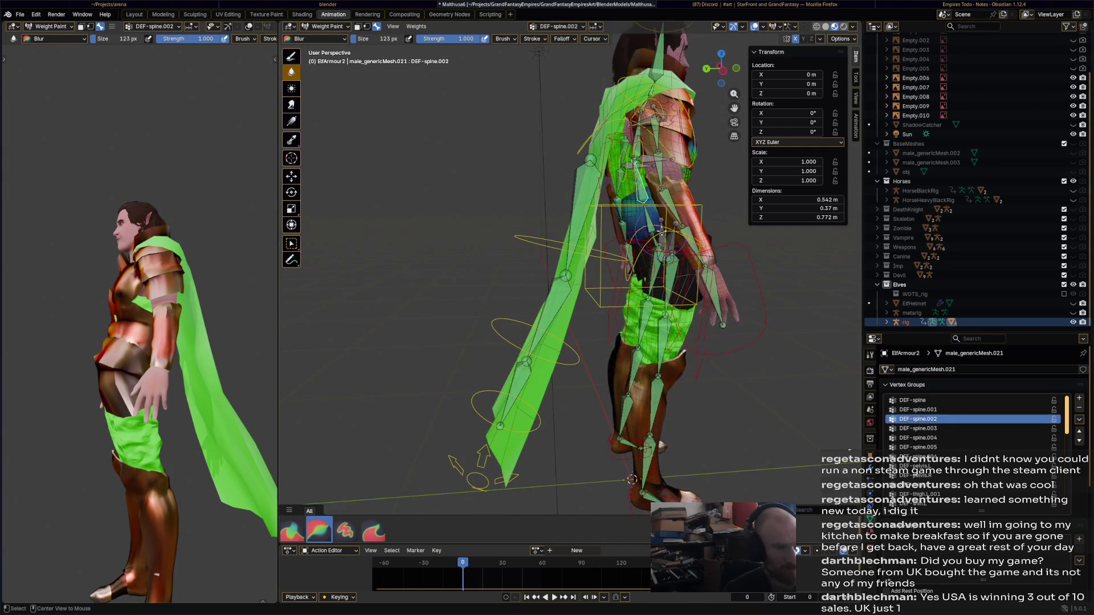
left_click(660, 232, "ctrl")
key("r")
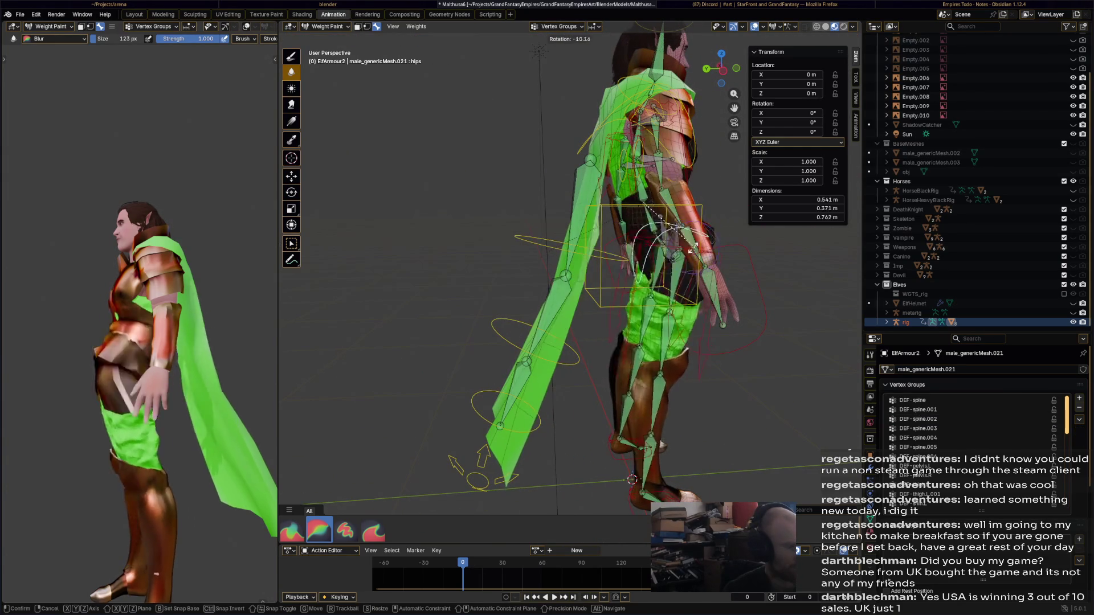
left_click(693, 246)
key("ctrl+z")
middle_click_drag(399, 455, 338, 493)
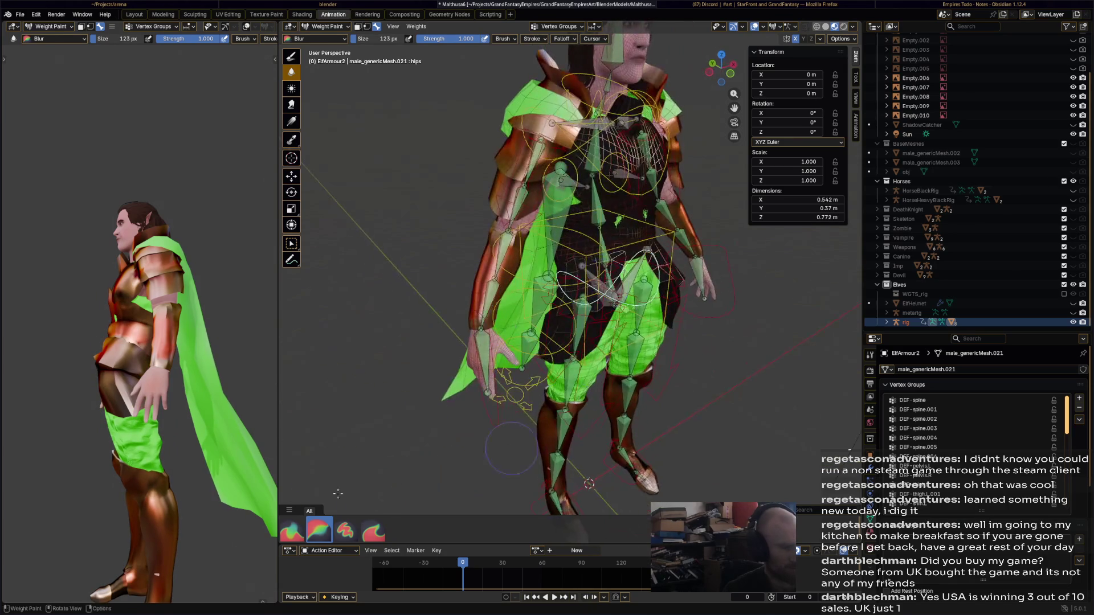
- Switch to the Paint brush and make DEF-spine.002 the active weight group
left_click(292, 531)
middle_click_drag(353, 445, 410, 444)
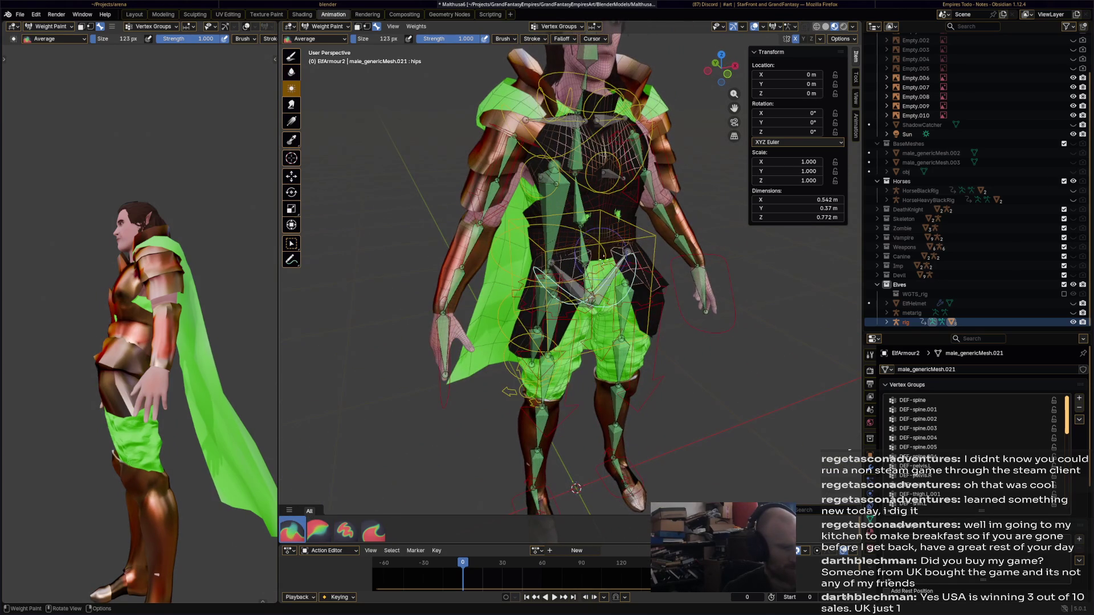
left_click(341, 531)
left_click(586, 198, "ctrl")
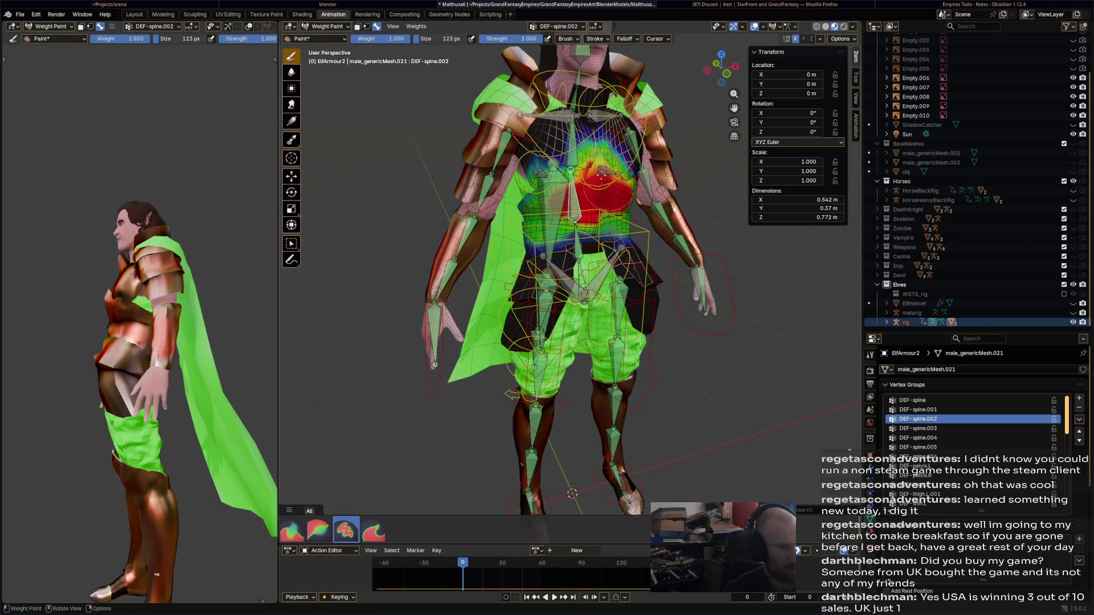
- Select the Blur brush, rotate the hips bone, and check the DEF-spine.002 and DEF-thigh.L weights
middle_click_drag(604, 229, 724, 199)
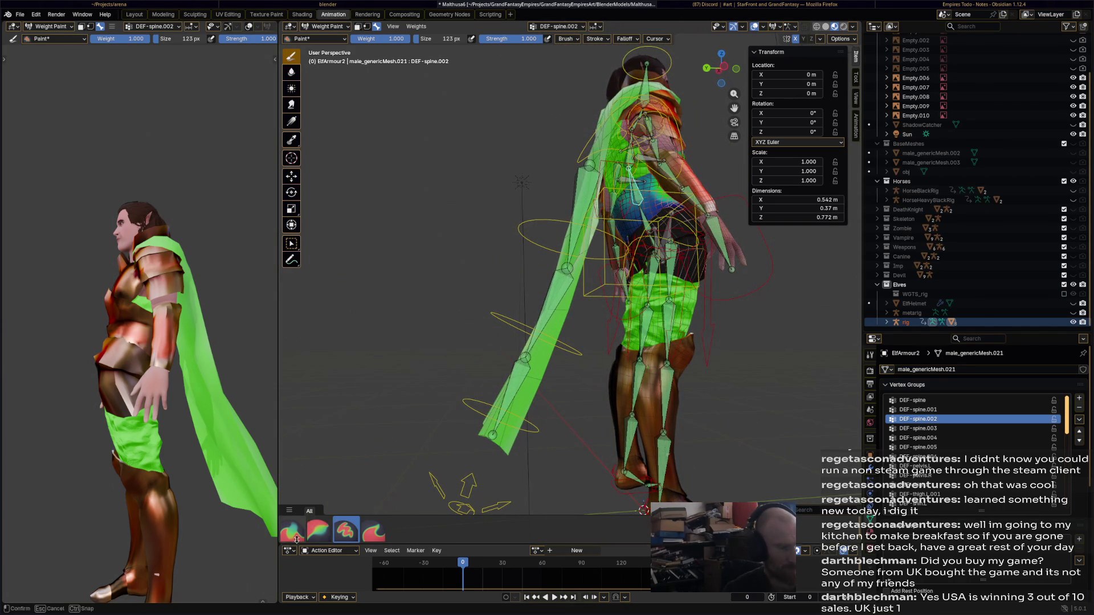
left_click(317, 530)
middle_click_drag(490, 348, 525, 346)
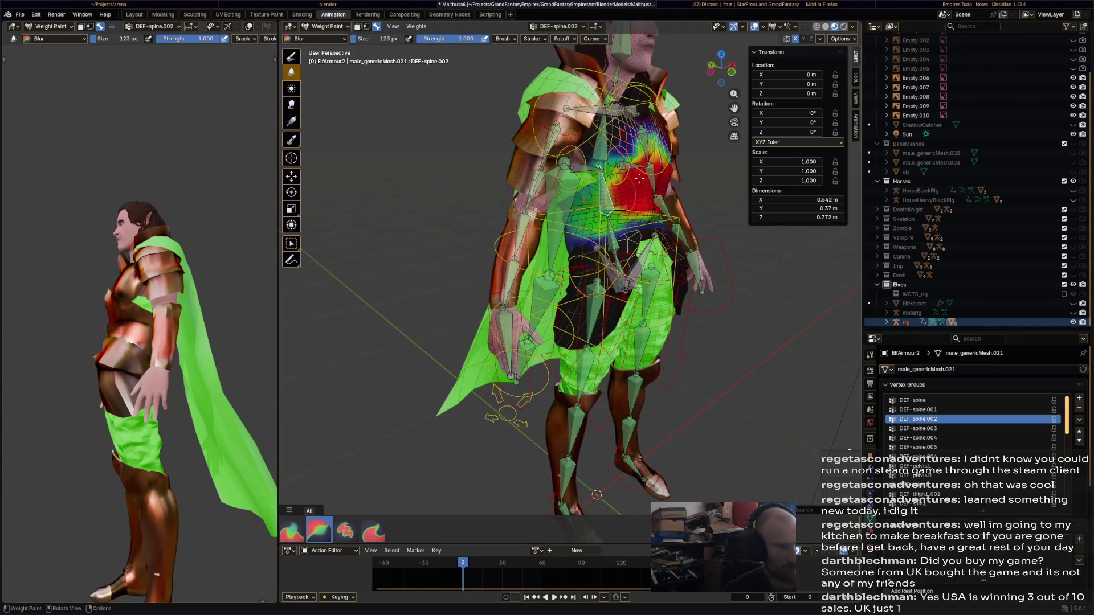
middle_click_drag(653, 172, 585, 163)
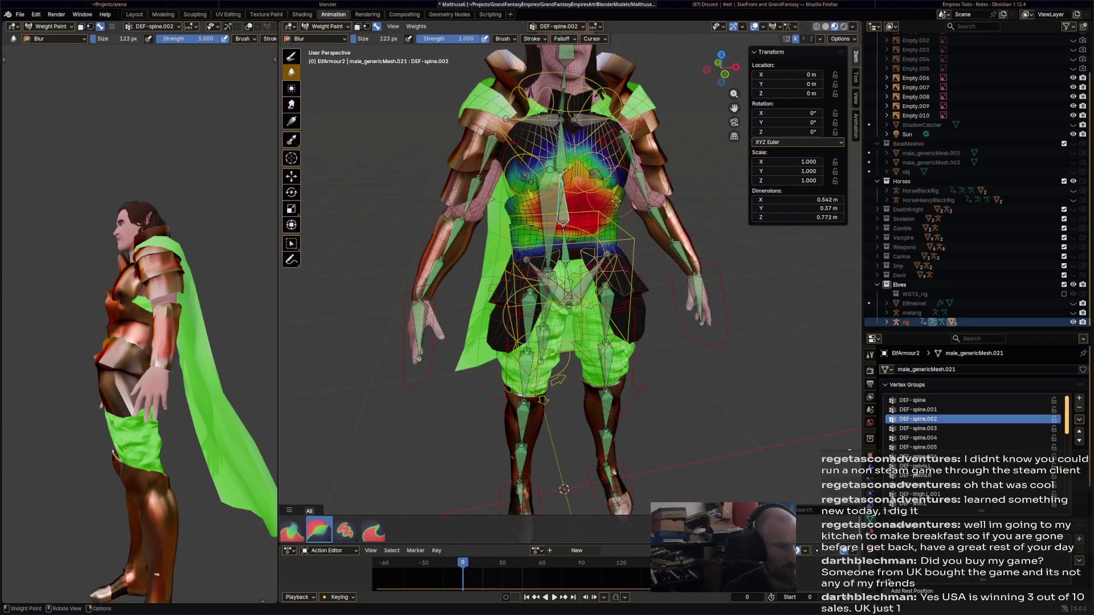
middle_click_drag(558, 239, 666, 229)
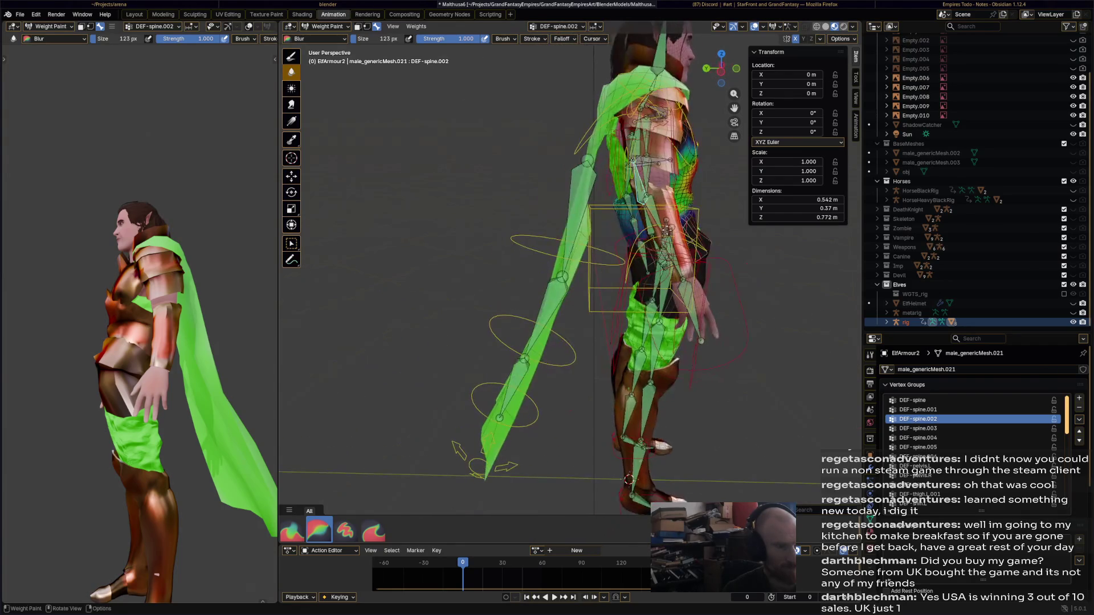
left_click(638, 244, "ctrl")
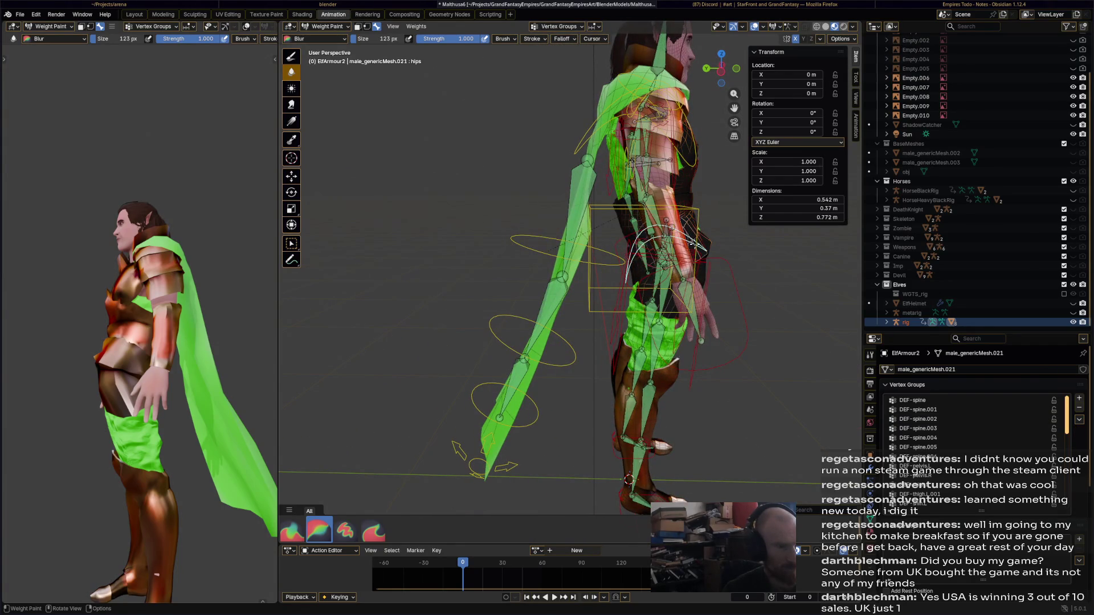
key("r")
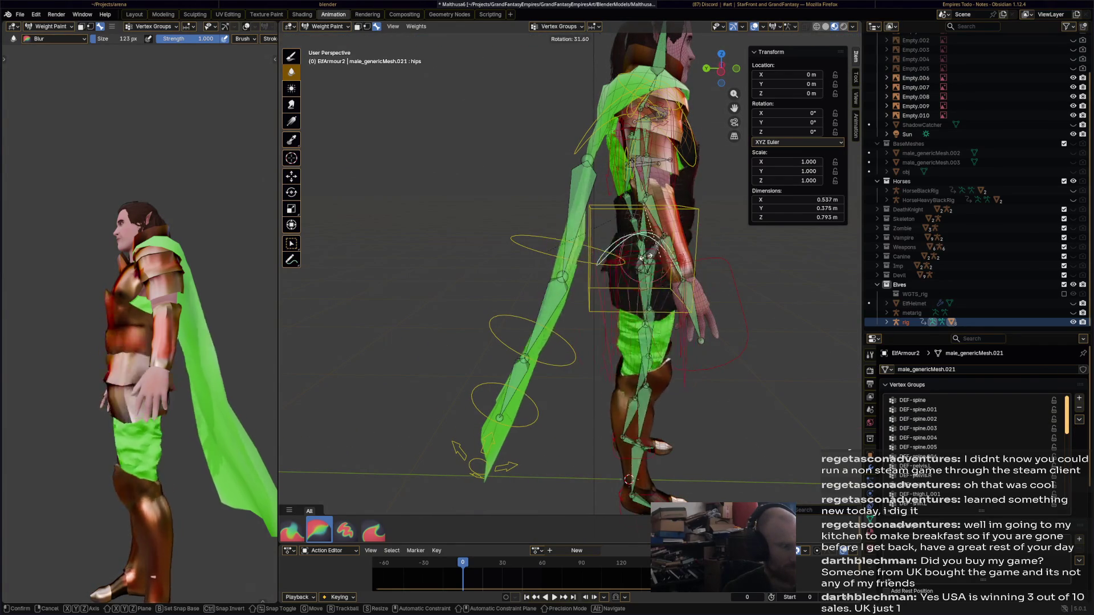
left_click(661, 254)
left_click(713, 254, "ctrl")
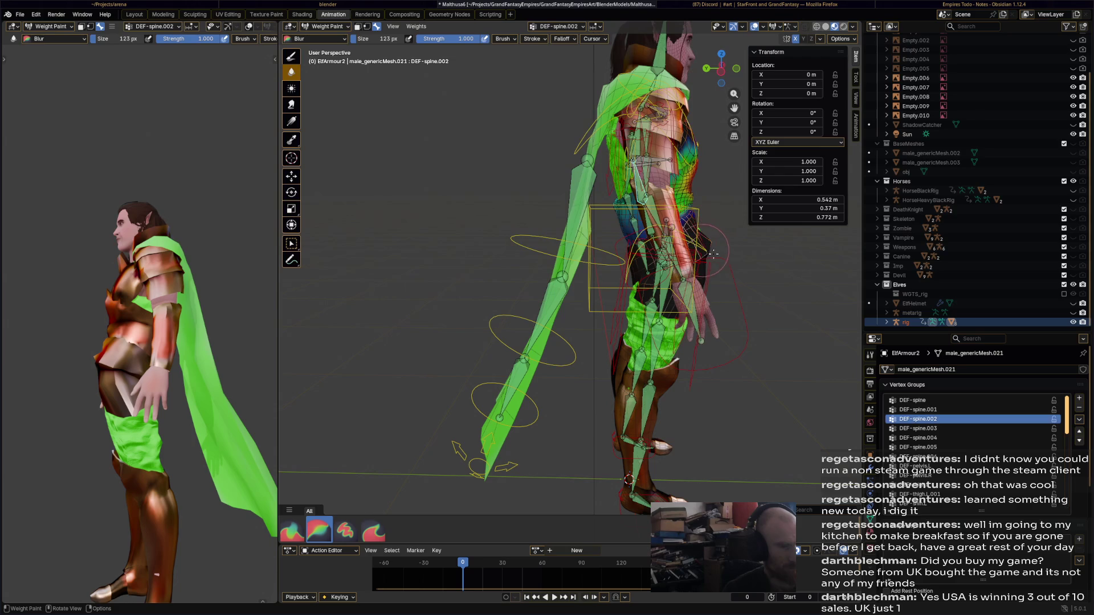
middle_click_drag(673, 258, 556, 274)
left_click(581, 277, "ctrl")
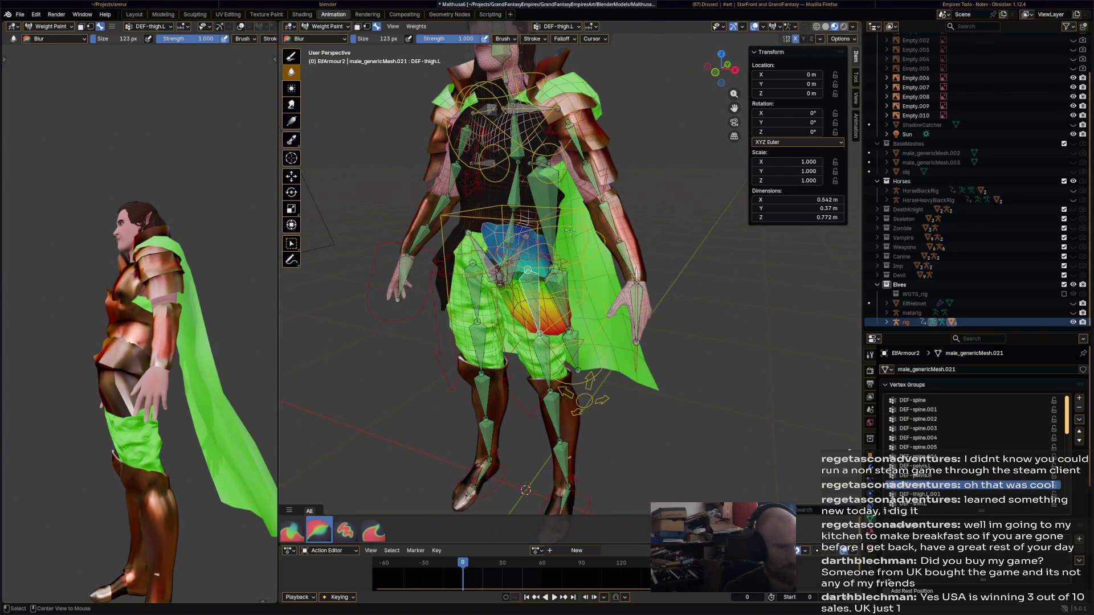
- Rotate the chest bone to lean the torso -17.1°, then inspect DEF-forearm.L and DEF-pelvis.L weights
left_click(537, 132, "ctrl")
middle_click_drag(537, 133, 638, 142)
key("r")
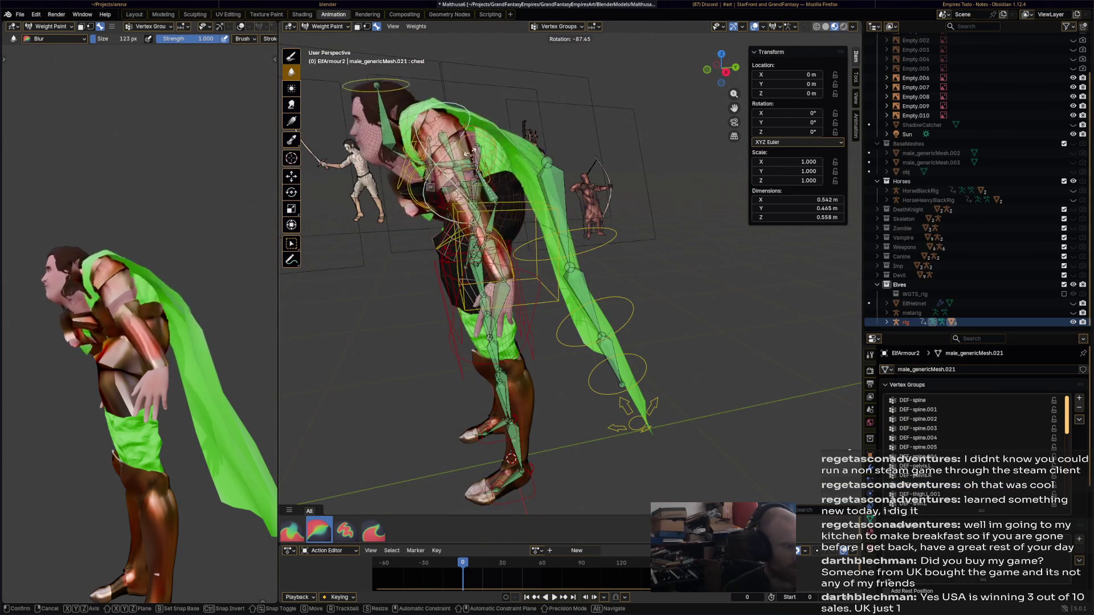
mouse_move(632, 199)
left_click(558, 200)
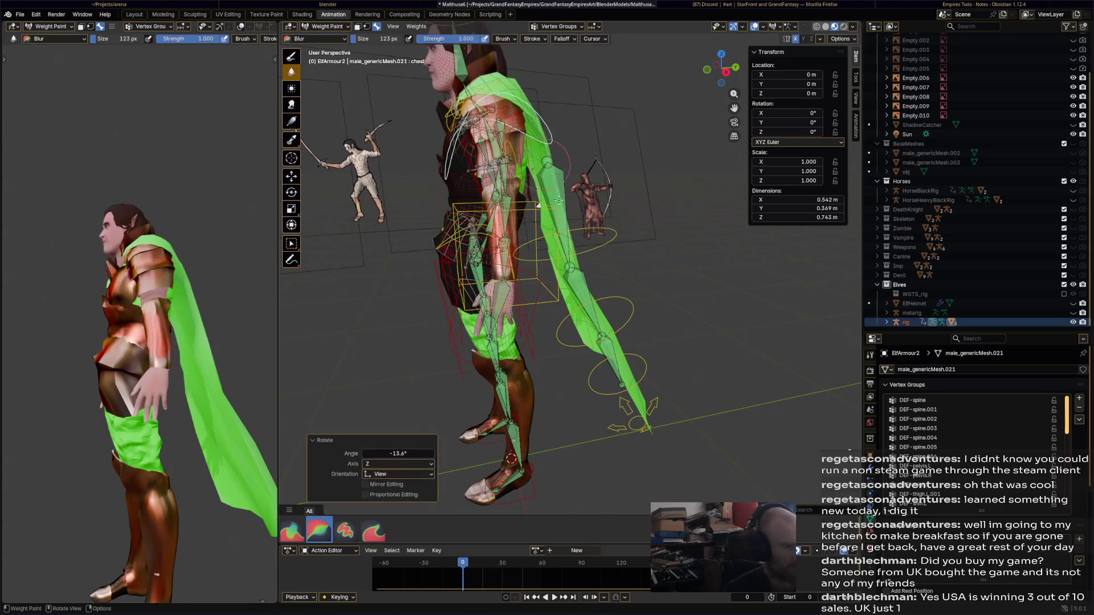
key("ctrl+z")
key("ctrl+z")
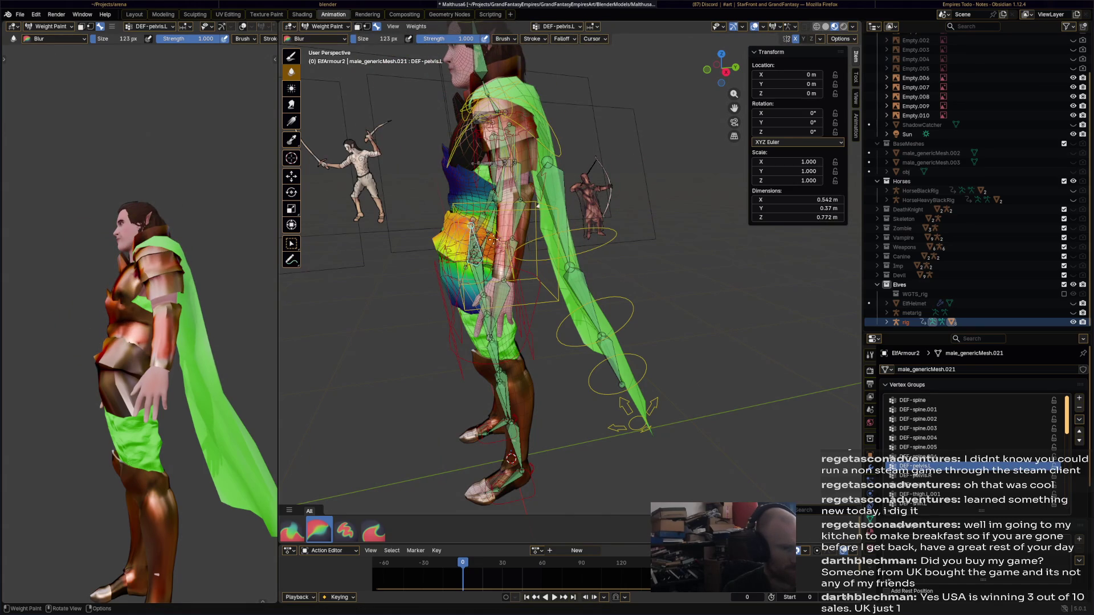
left_click(484, 238, "ctrl")
key("r")
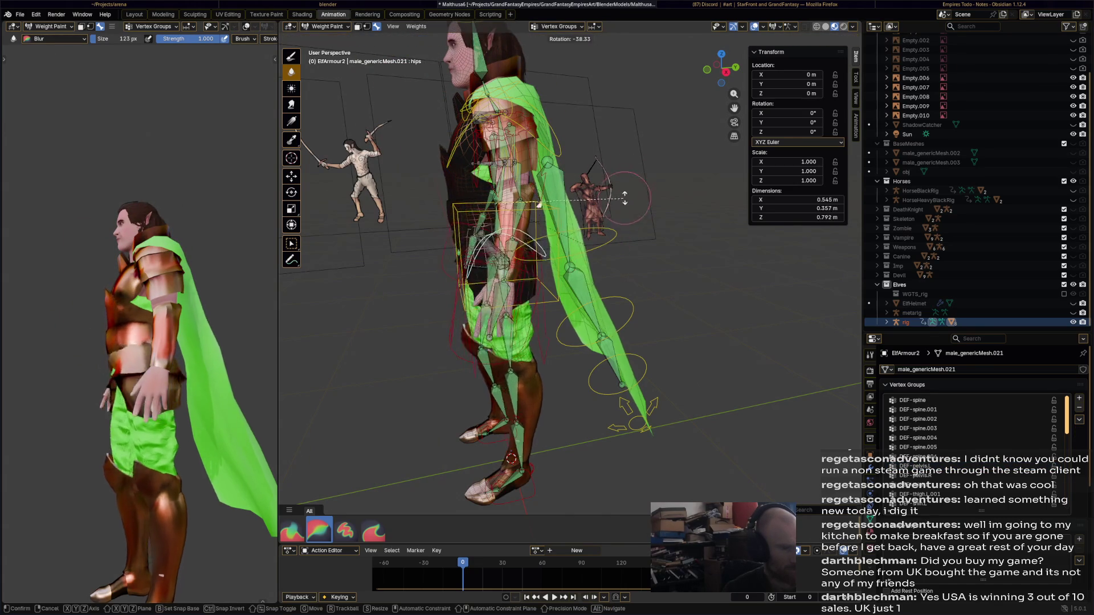
left_click(504, 242)
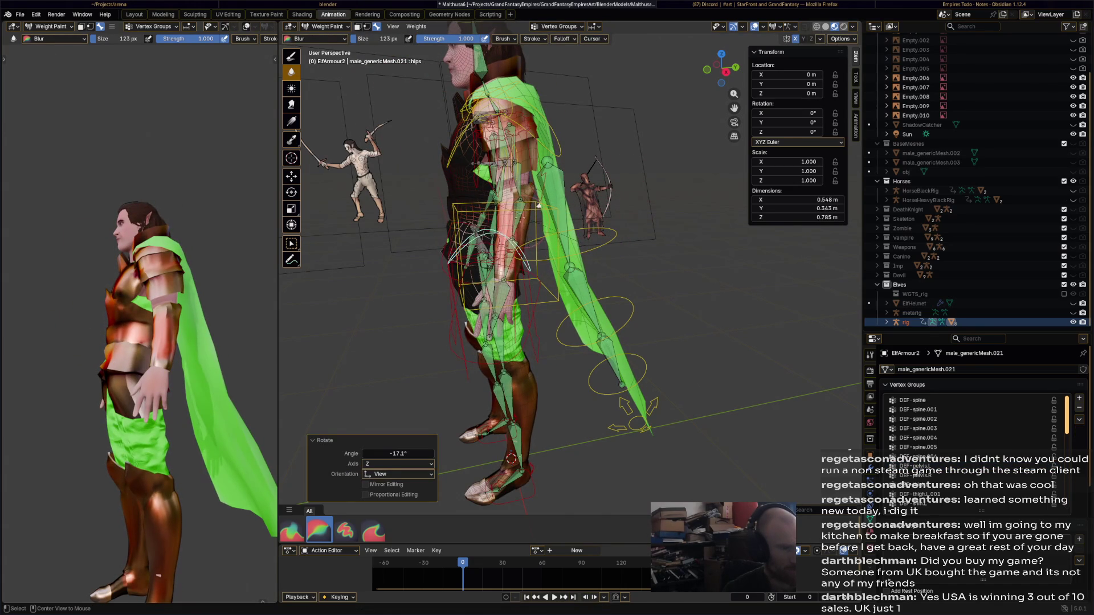
left_click(520, 216, "ctrl")
mouse_move(520, 216)
middle_mouse_down()
mouse_move(497, 218)
mouse_move(555, 233)
middle_mouse_up()
left_click(497, 219, "ctrl")
- Return to Object Mode, select the rig then ElfCloak, and enter Weight Paint mode
left_click(327, 27)
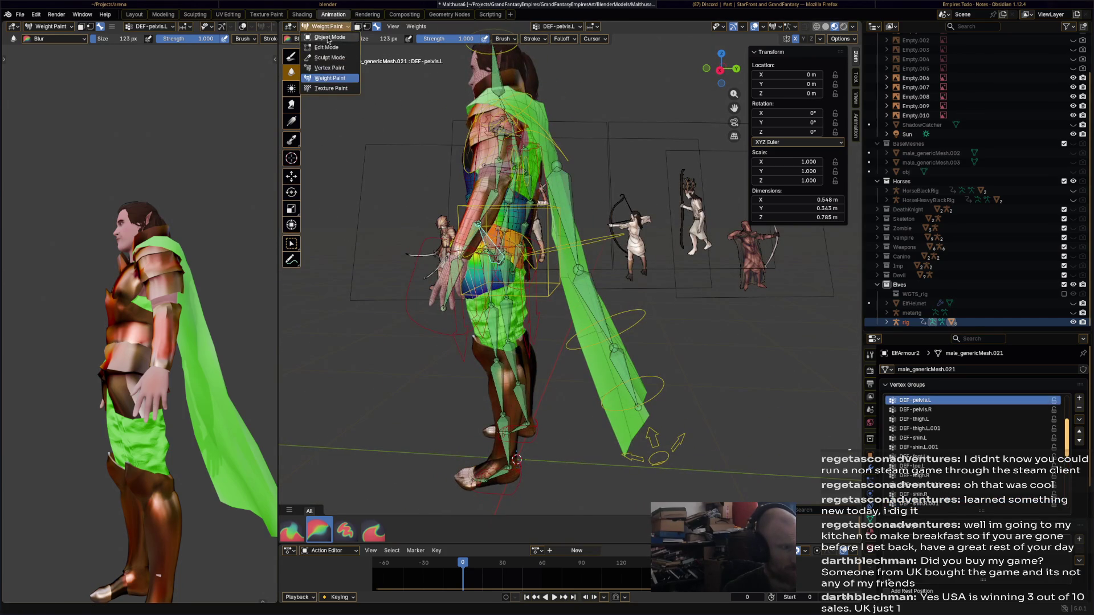
left_click(329, 39)
left_click(573, 210)
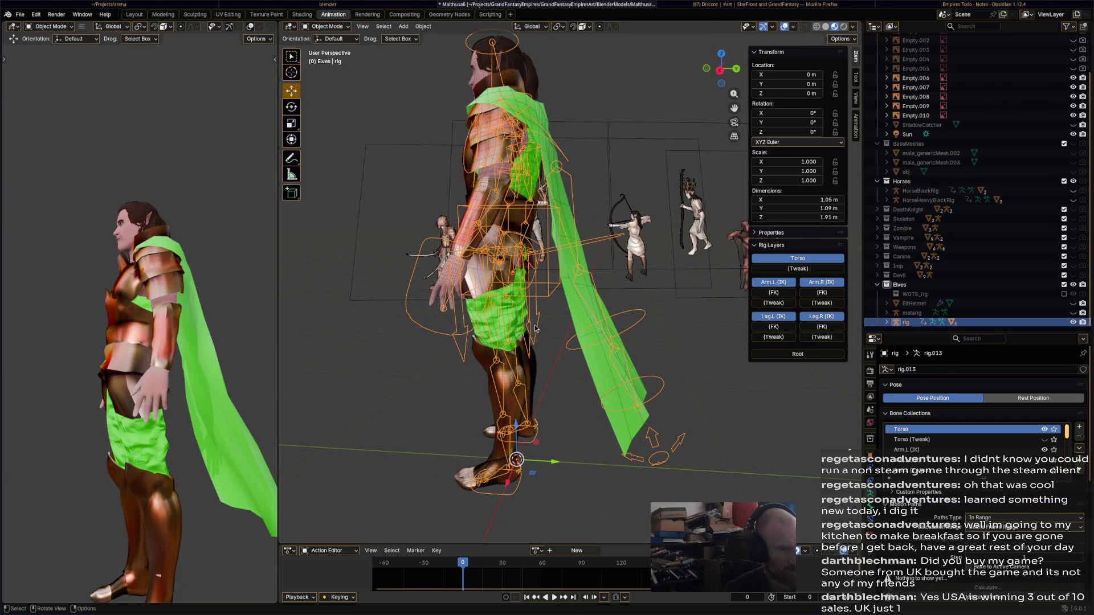
left_click(579, 241, "shift")
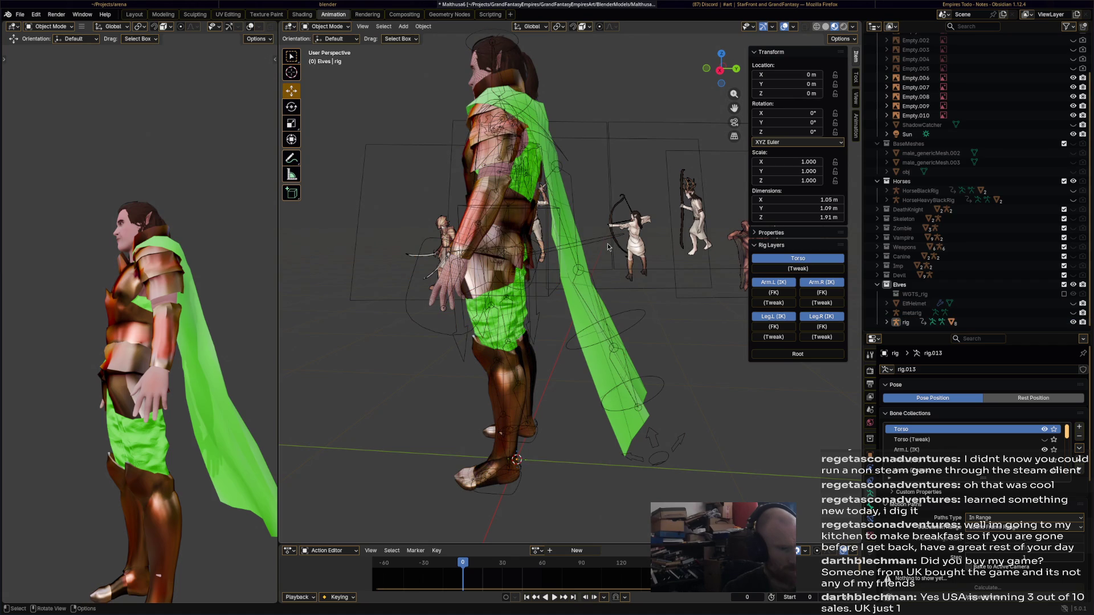
left_click(595, 266, "shift")
left_click(597, 314, "shift")
left_click(336, 27)
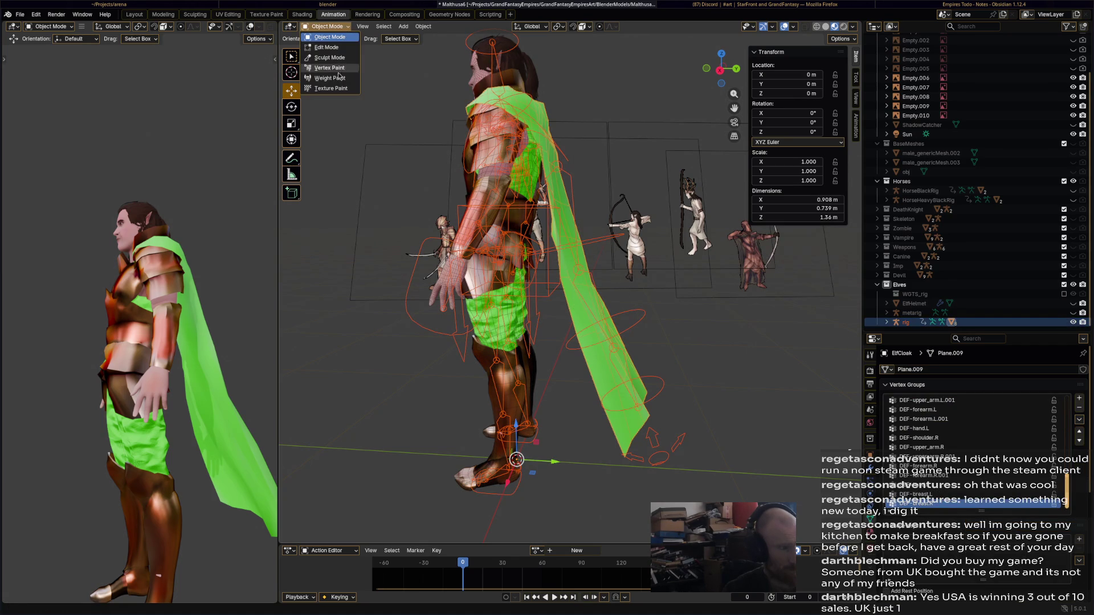
left_click(330, 78)
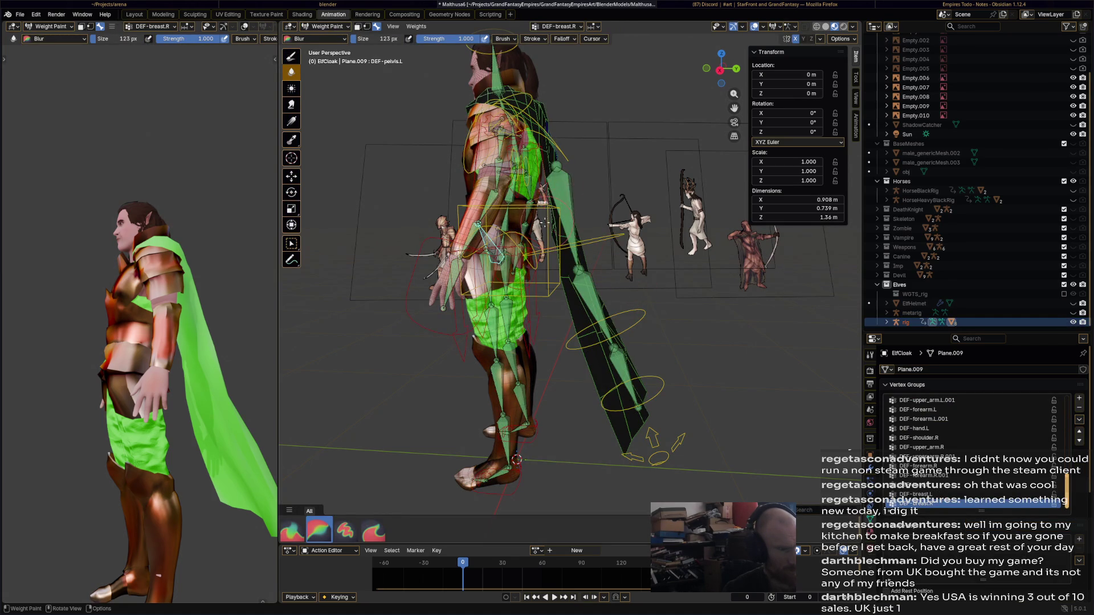
- Undo a trial blur stroke on the cloak and switch to the Paint brush
middle_click_drag(544, 223, 468, 241)
left_click_drag(633, 114, 630, 214)
key("ctrl+z")
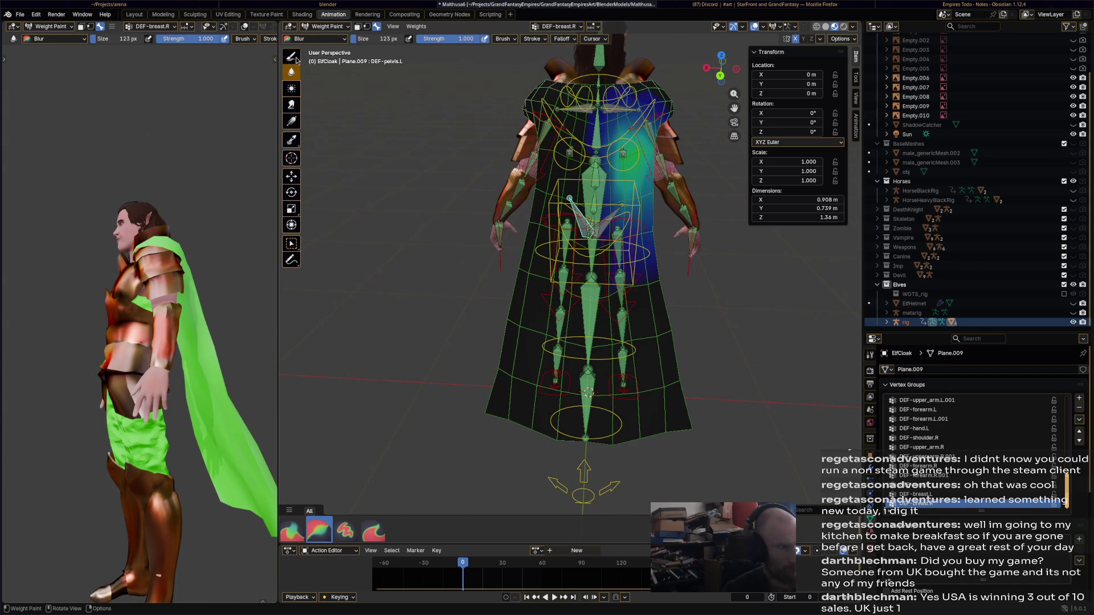
left_click(292, 56)
key("ctrl+z")
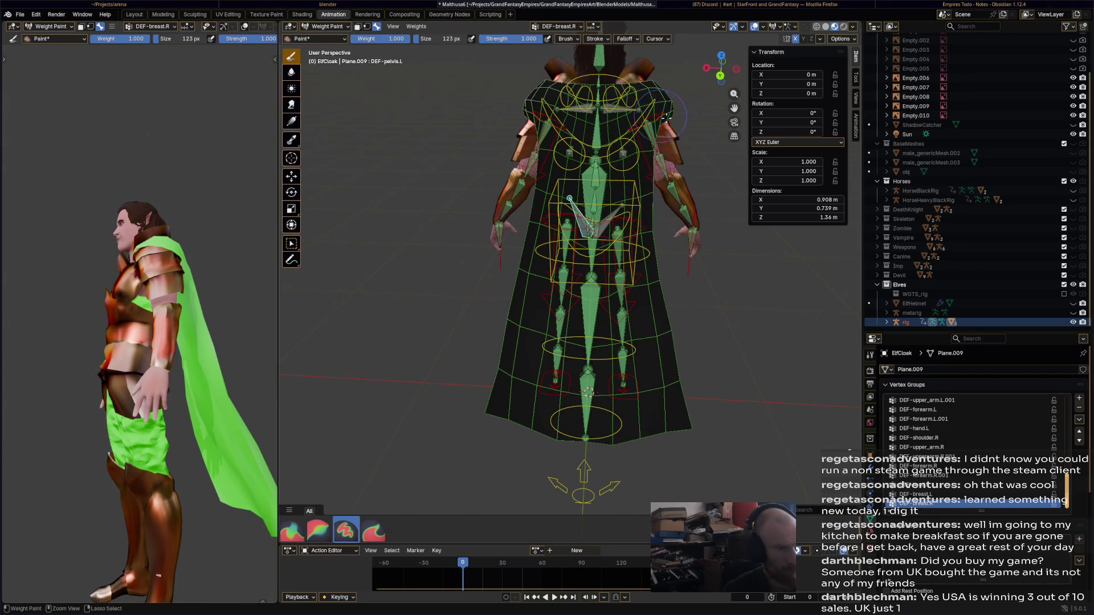
- Review the cloak's DEF-pelvis.R, DEF-spine, spine.002 and spine.003 weights, then repaint DEF-thigh.L along the lower-left edge
mouse_move(664, 117)
middle_mouse_down()
mouse_move(536, 265)
mouse_move(592, 251)
mouse_move(655, 256)
mouse_move(635, 260)
mouse_move(648, 244)
mouse_move(701, 257)
mouse_move(634, 269)
middle_mouse_up()
left_click(536, 264, "ctrl")
left_click(645, 245, "ctrl")
left_click(642, 226, "ctrl")
mouse_move(641, 226)
middle_mouse_down()
mouse_move(695, 228)
mouse_move(643, 211)
mouse_move(661, 188)
mouse_move(649, 147)
mouse_move(615, 131)
mouse_move(653, 247)
mouse_move(570, 319)
mouse_move(511, 351)
middle_mouse_up()
left_click(638, 150, "ctrl")
left_click(641, 279, "ctrl")
left_click_drag(511, 351, 500, 365)
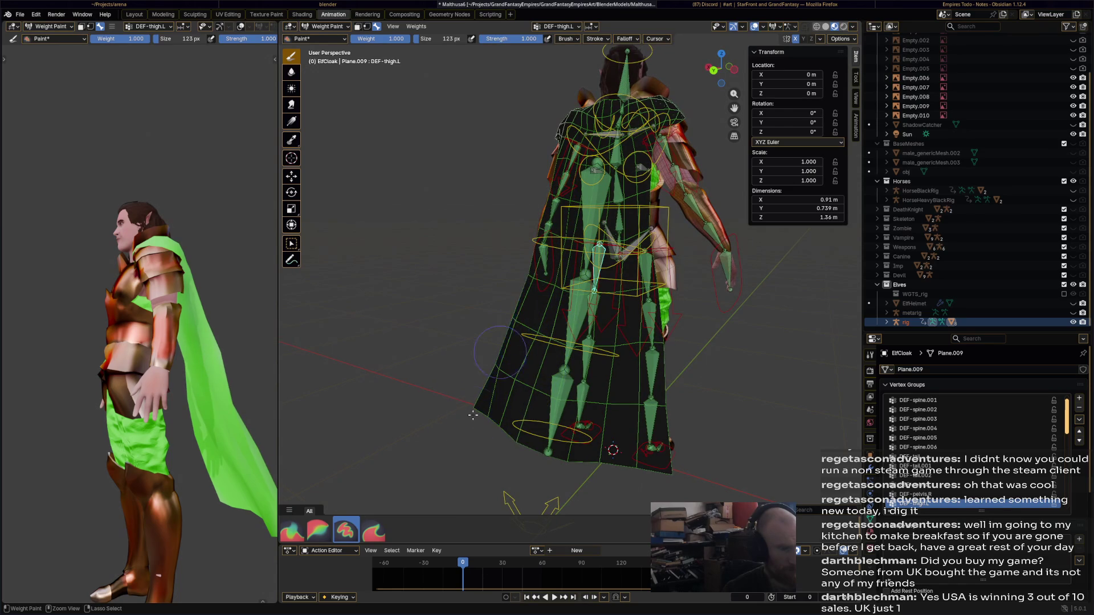
- Check the cloak's DEF-thigh.R, DEF-thigh.R.001 and DEF-shin.R weight groups from the right side
mouse_move(588, 353)
middle_mouse_down()
mouse_move(668, 322)
mouse_move(614, 316)
middle_mouse_up()
left_click(668, 322, "ctrl")
left_click(668, 322, "ctrl")
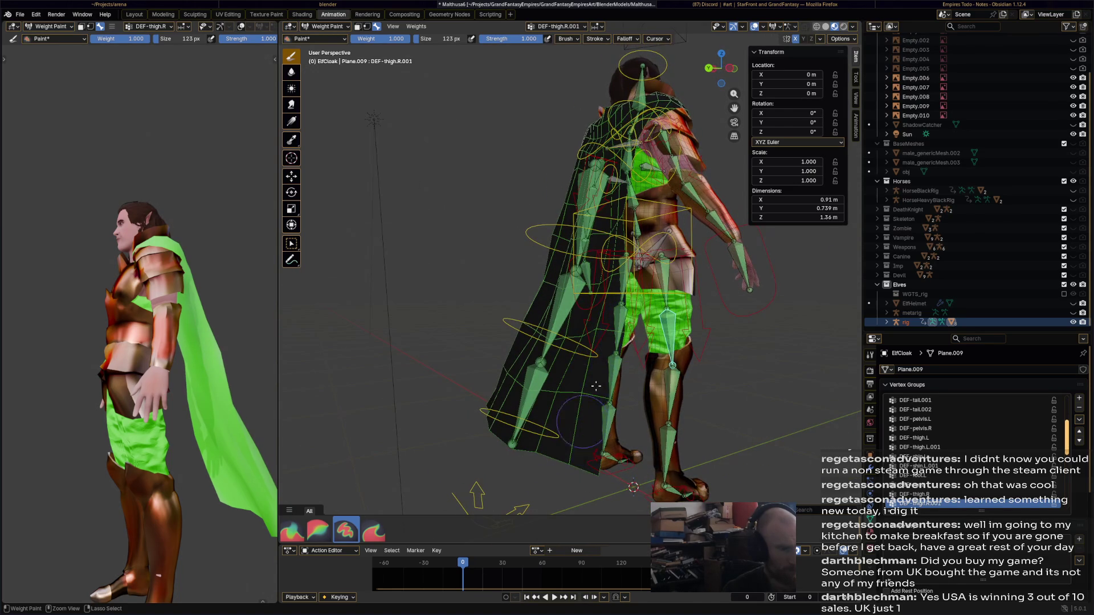
mouse_move(595, 386)
middle_mouse_down()
mouse_move(609, 333)
mouse_move(595, 345)
middle_mouse_up()
left_click(595, 346, "ctrl")
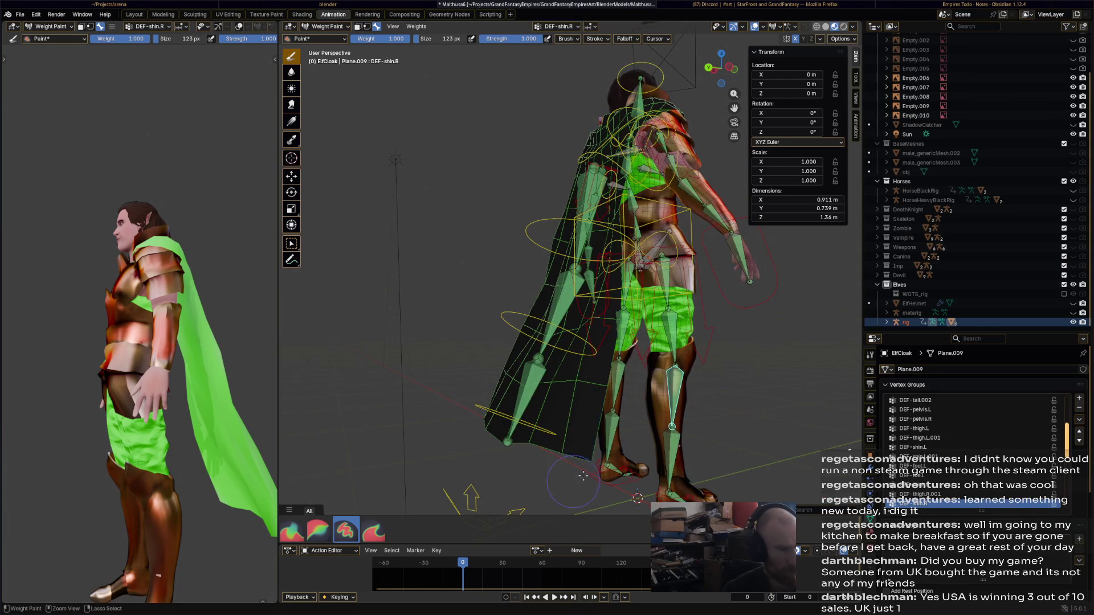